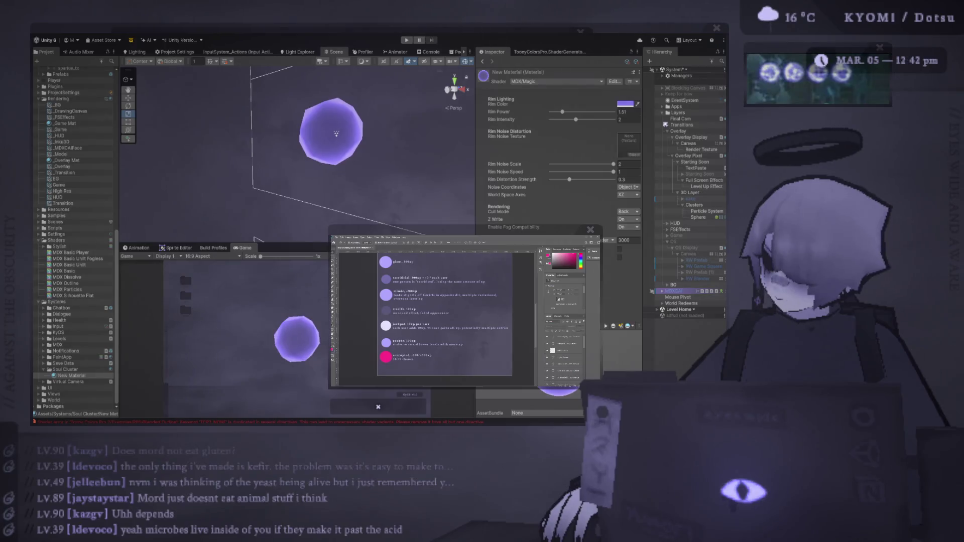
Step: Lower the material's rim intensity to 0.62
mouse_move(576, 121)
mouse_down()
mouse_move(559, 120)
mouse_move(580, 112)
mouse_move(571, 112)
mouse_up()
click(564, 112)
mouse_move(452, 133)
mouse_down()
mouse_move(291, 146)
mouse_move(447, 156)
mouse_move(377, 151)
mouse_move(383, 161)
mouse_up()
Step: Swap the Sphere's mesh from uv_sphere_8 to the built-in smooth Sphere mesh
click(699, 217)
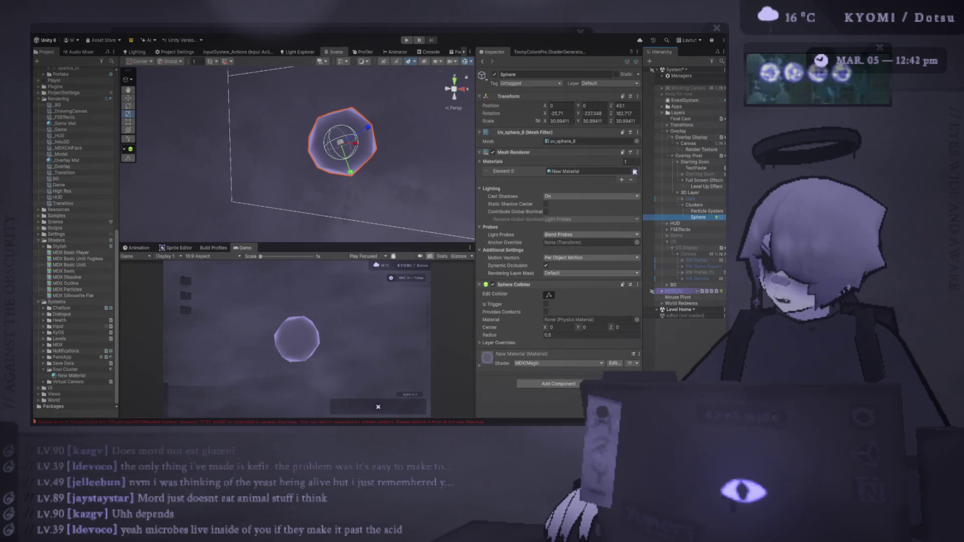
key(alt+Tab)
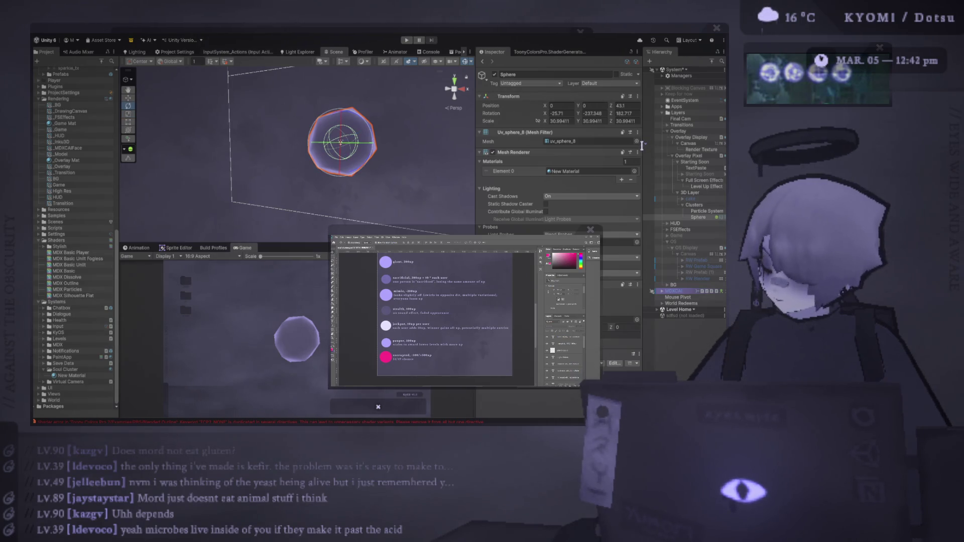
click(550, 152)
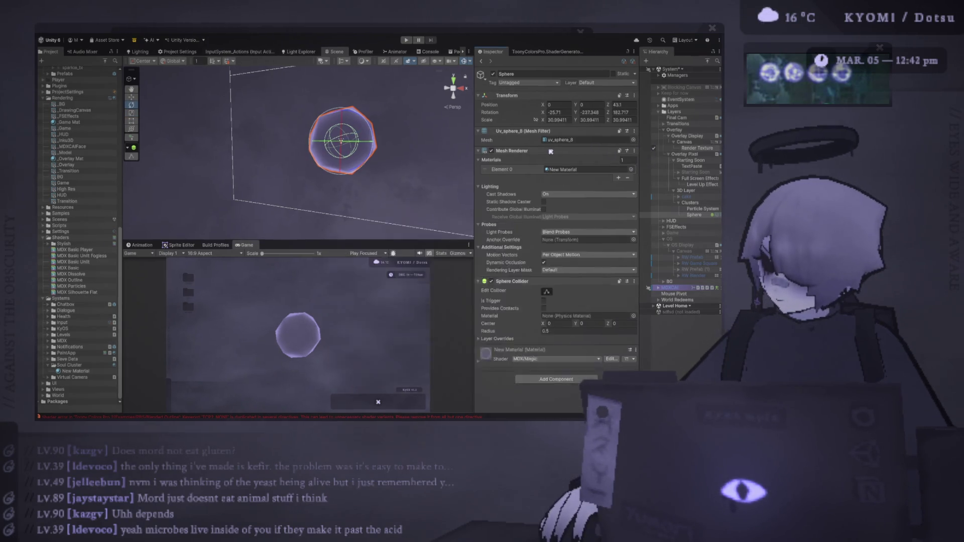
click(550, 151)
key(alt+Tab)
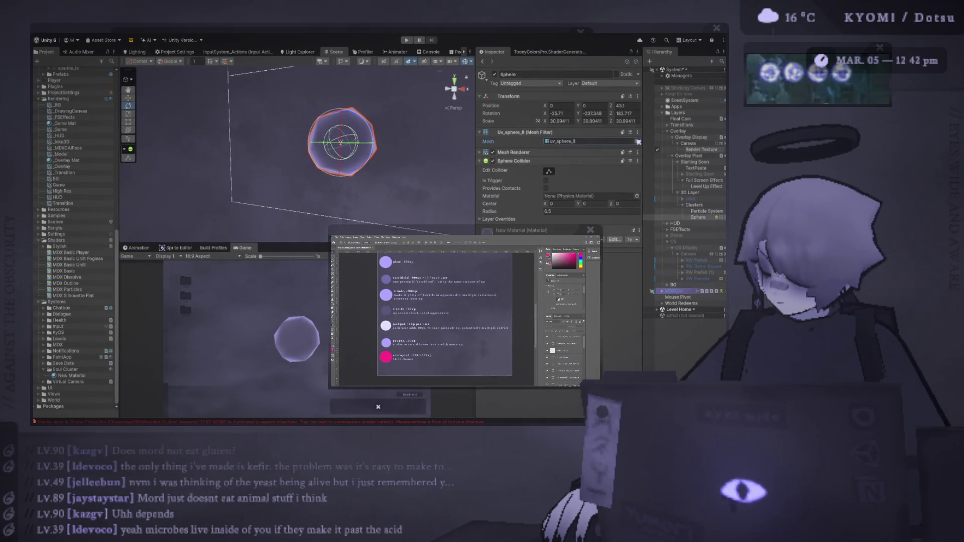
key(ctrl+z)
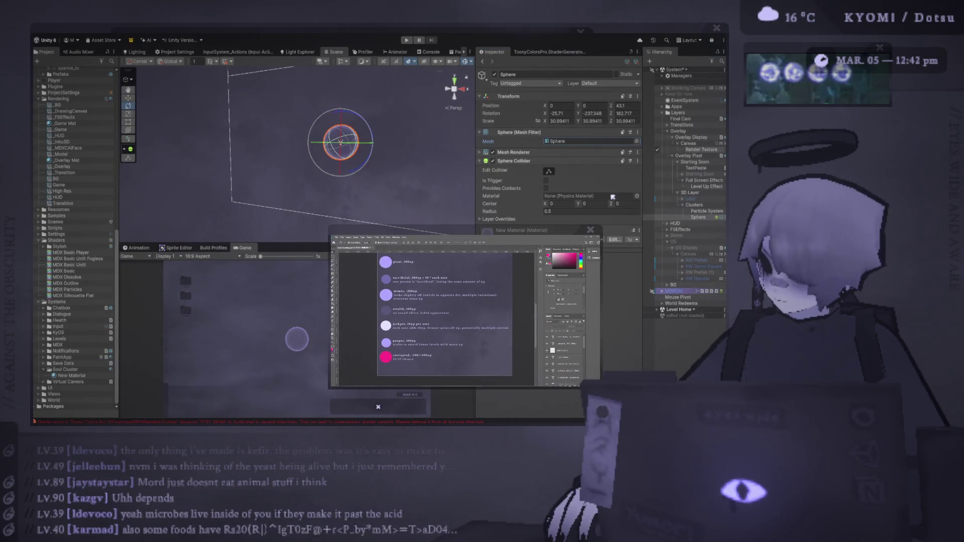
Step: Scale the sphere uniformly up to about 85 with the scale tool
key(alt+Tab)
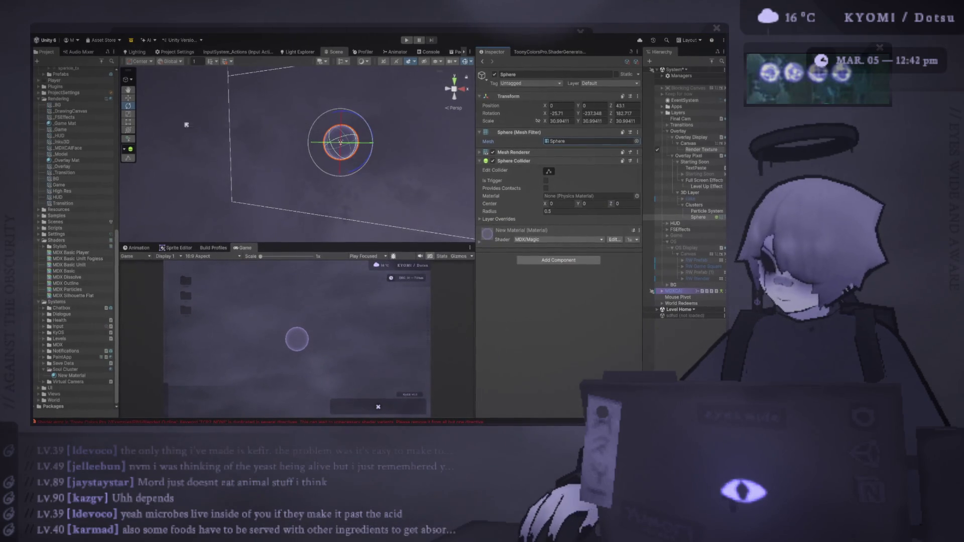
key(r)
drag(341, 143, 452, 87)
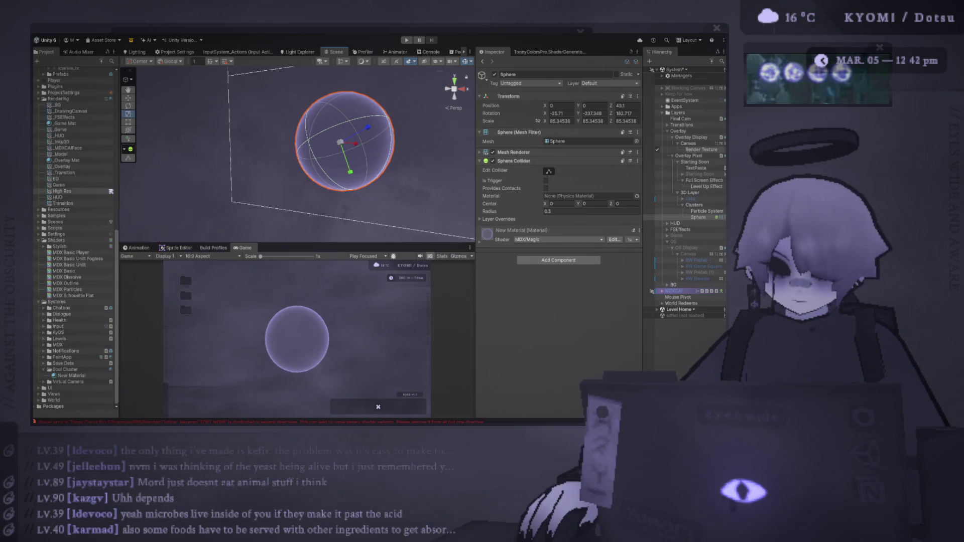
Step: Rename the New Material asset in the Soul Cluster folder to 'Cluster Mat'
click(70, 375)
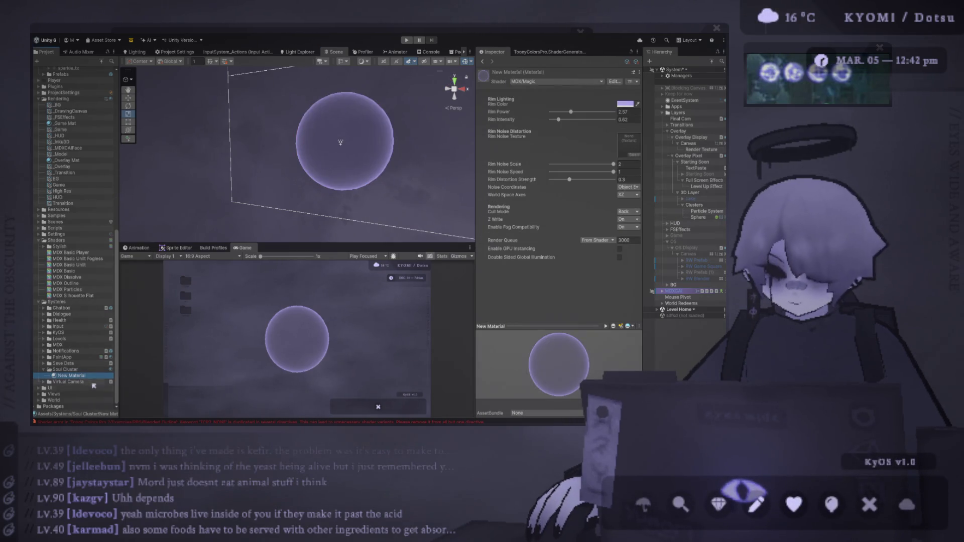
click(93, 374)
text(Cluster Mat)
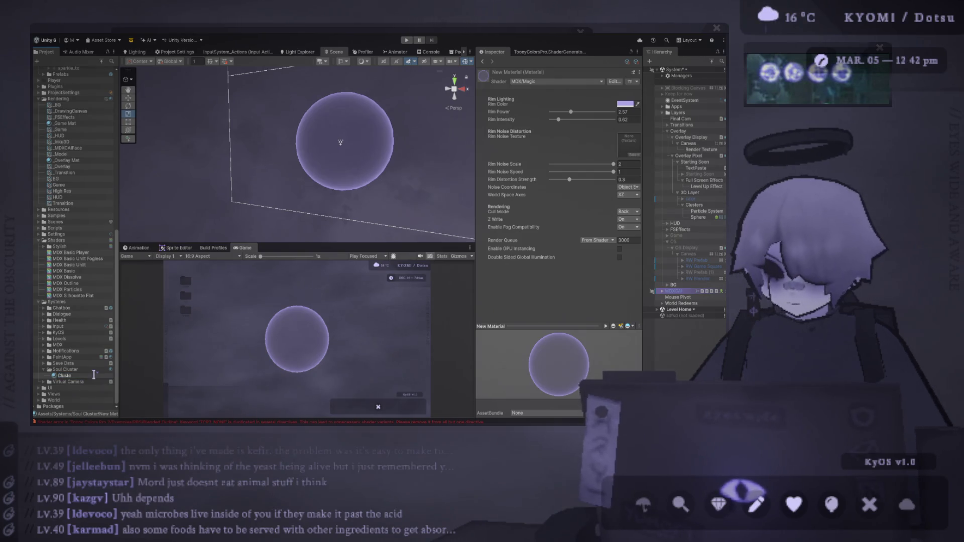
key(Return)
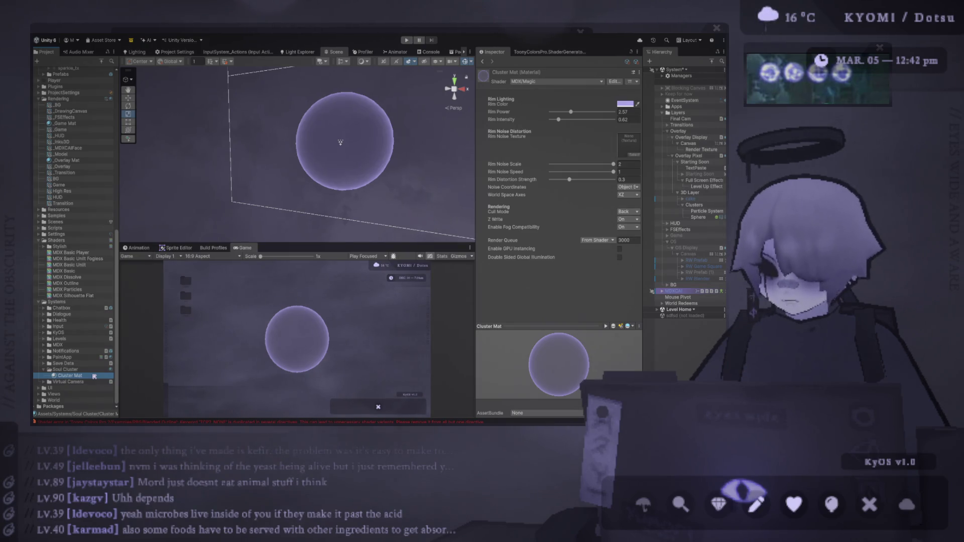
Step: Raise Cluster Mat's Rim Power to 4.55 and Rim Intensity to 1.53
mouse_move(241, 141)
mouse_down()
mouse_move(359, 143)
mouse_move(199, 143)
mouse_up()
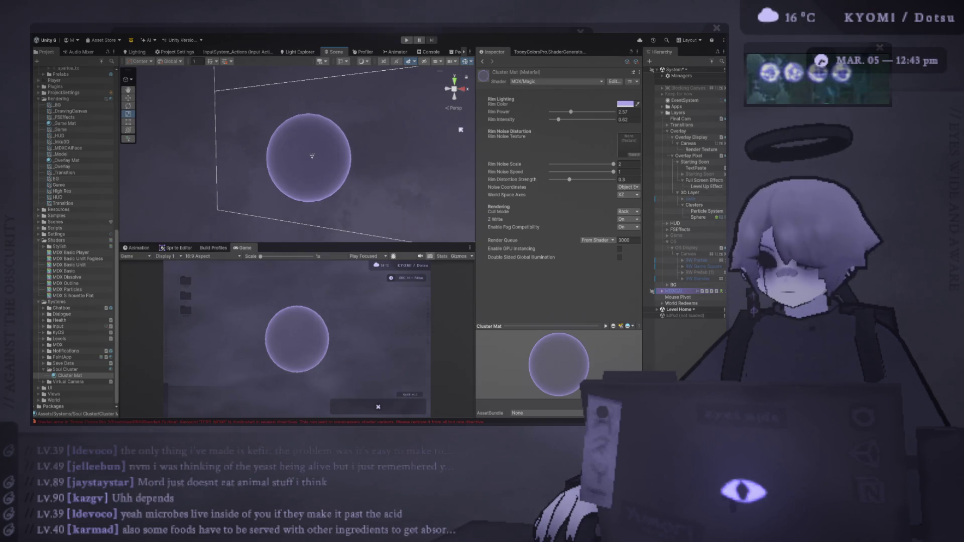
mouse_move(571, 111)
mouse_down()
mouse_move(562, 111)
mouse_move(594, 128)
mouse_move(572, 120)
mouse_move(590, 115)
mouse_up()
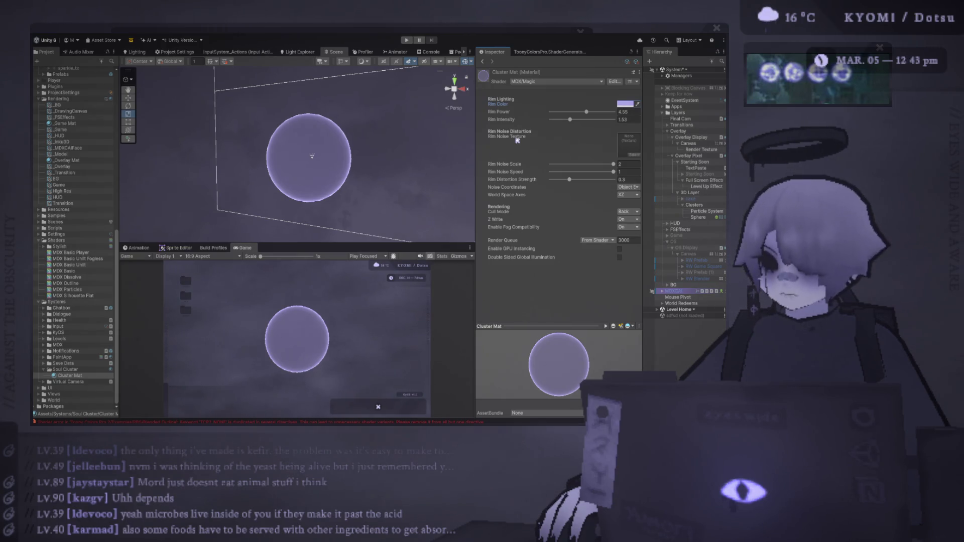
mouse_move(474, 157)
mouse_down()
mouse_move(421, 151)
mouse_move(444, 150)
mouse_up()
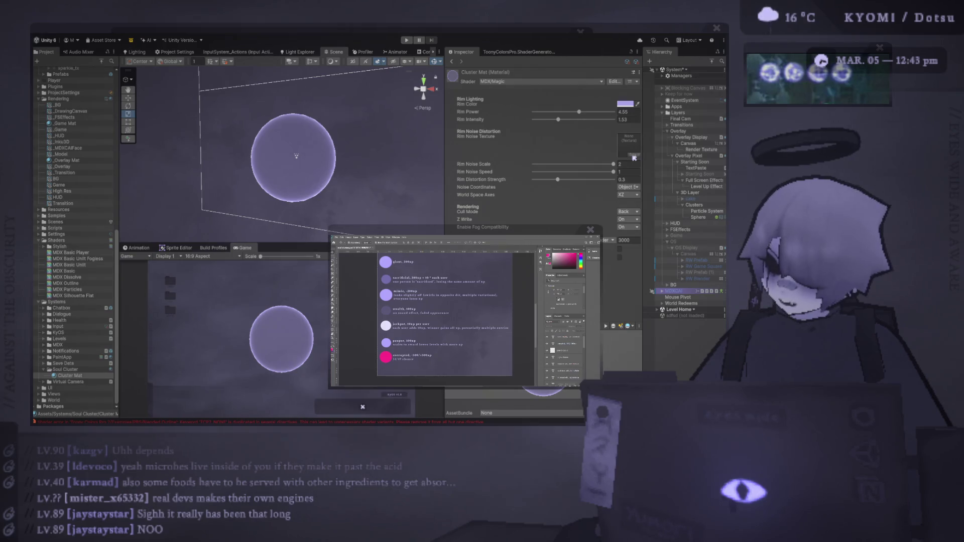
Step: Apply the cloud-noise rim texture; set intensity 1.99, noise scale 0.848, speed 0.461, distortion 0.549
drag(634, 158, 634, 158)
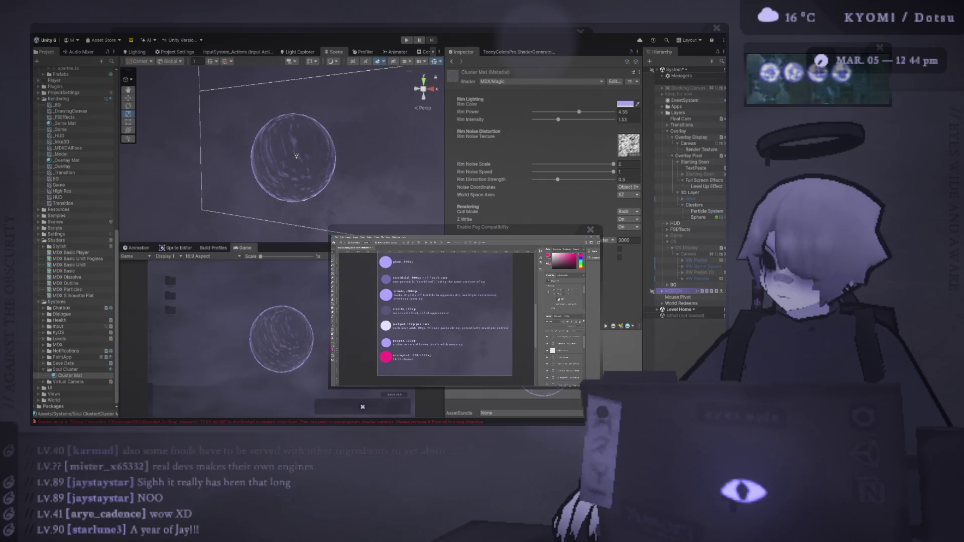
drag(557, 119, 565, 120)
mouse_move(612, 163)
mouse_down()
mouse_move(584, 164)
mouse_move(603, 173)
mouse_up()
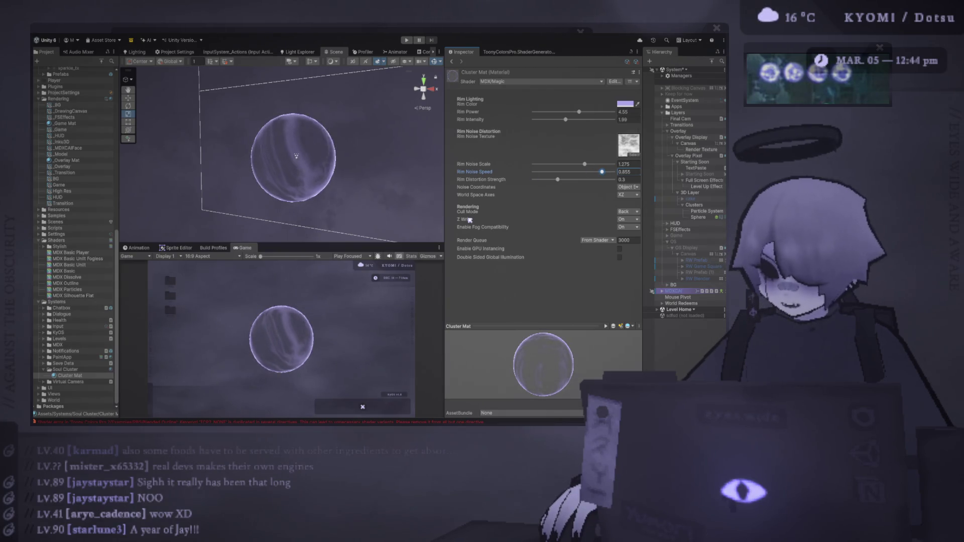
mouse_move(558, 179)
mouse_down()
mouse_move(578, 182)
mouse_move(567, 165)
mouse_up()
click(568, 173)
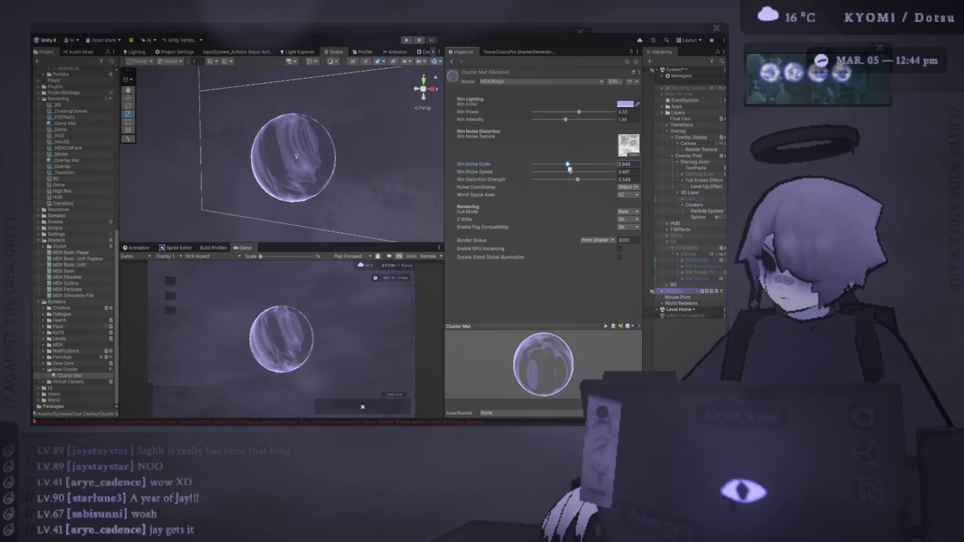
Step: Rotate the sphere to a new orientation with the rotate tool
click(312, 144)
key(e)
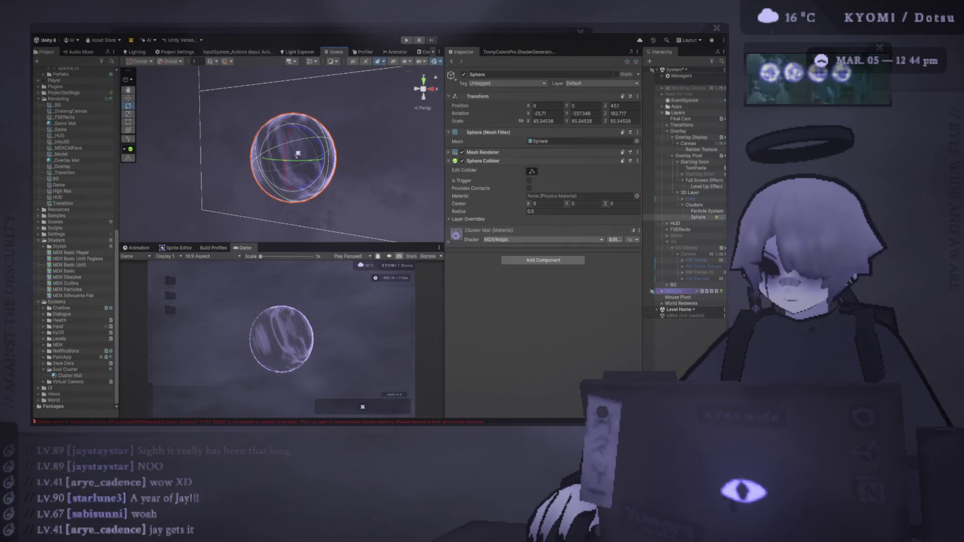
drag(306, 171, 312, 184)
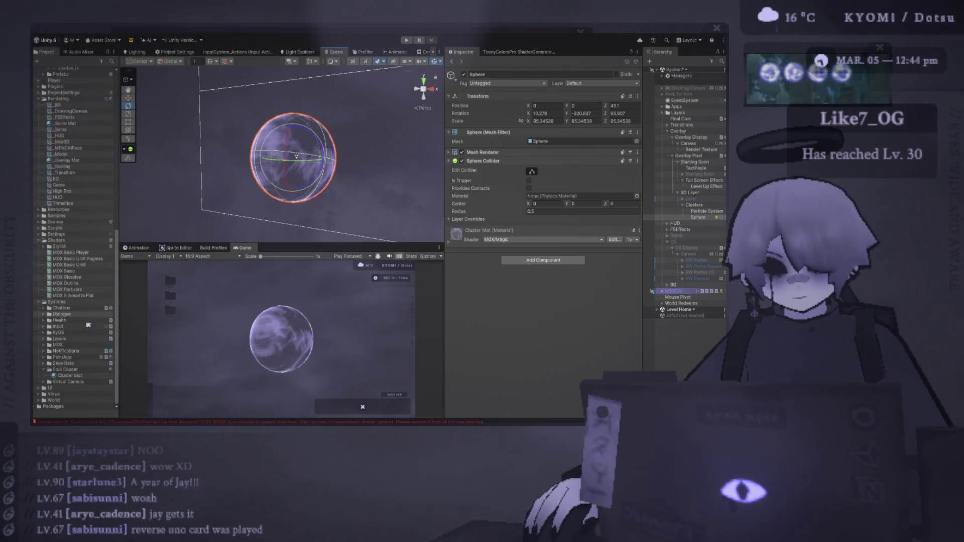
click(79, 376)
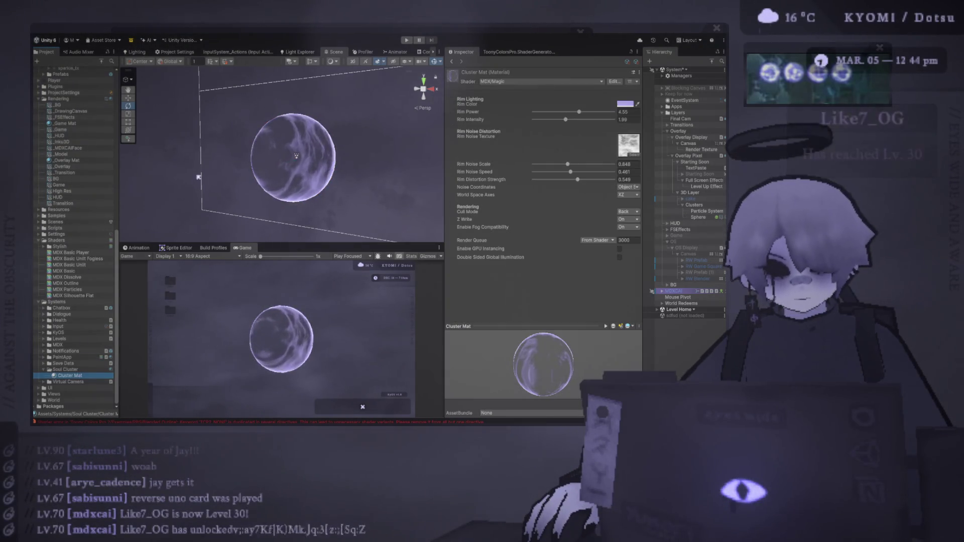
Step: Try World Space and UV rim noise coordinates and different world axes
click(628, 187)
click(632, 202)
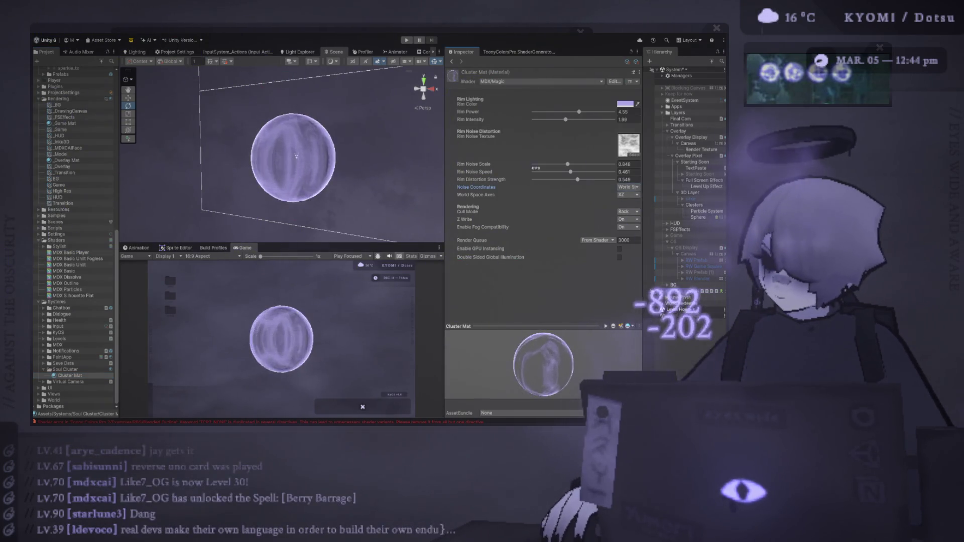
mouse_move(331, 145)
mouse_down()
mouse_move(361, 144)
mouse_move(346, 139)
mouse_up()
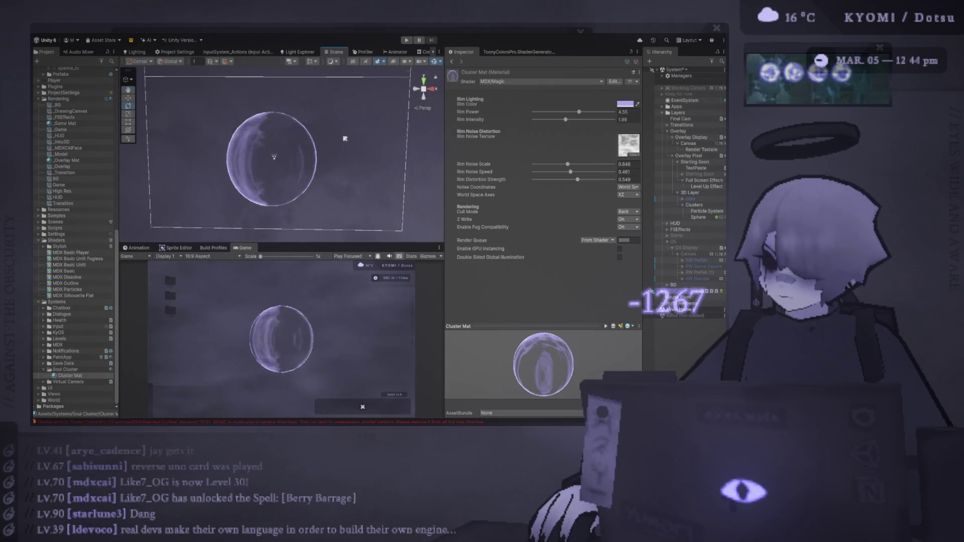
click(626, 195)
click(626, 192)
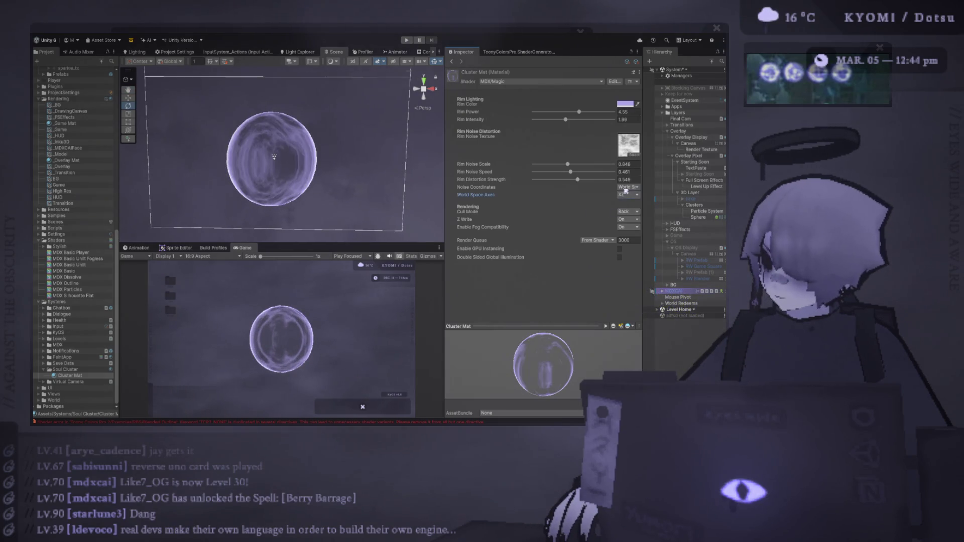
click(627, 186)
click(629, 195)
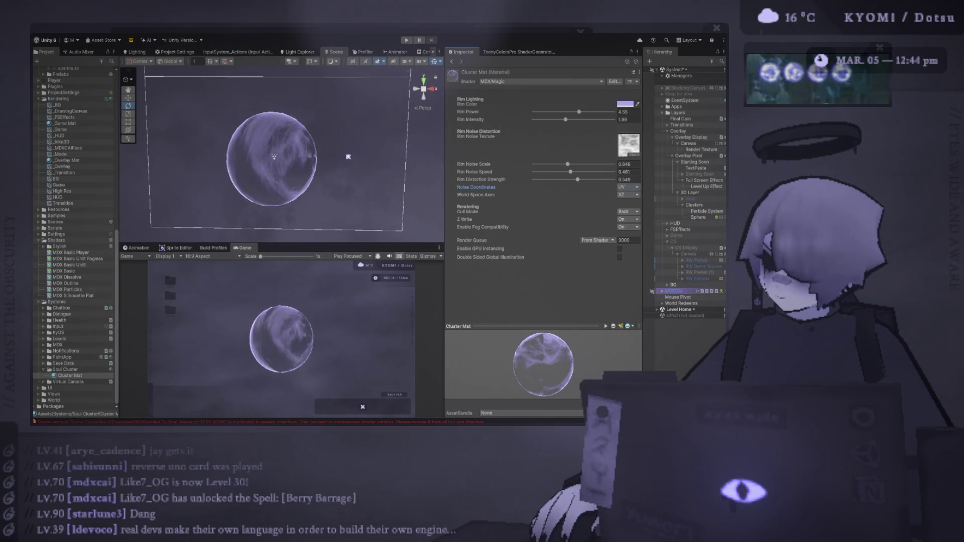
Step: Set rim noise coordinates to World Space on XY axes, with noise scale 0.2
click(628, 187)
click(634, 199)
click(629, 195)
click(627, 201)
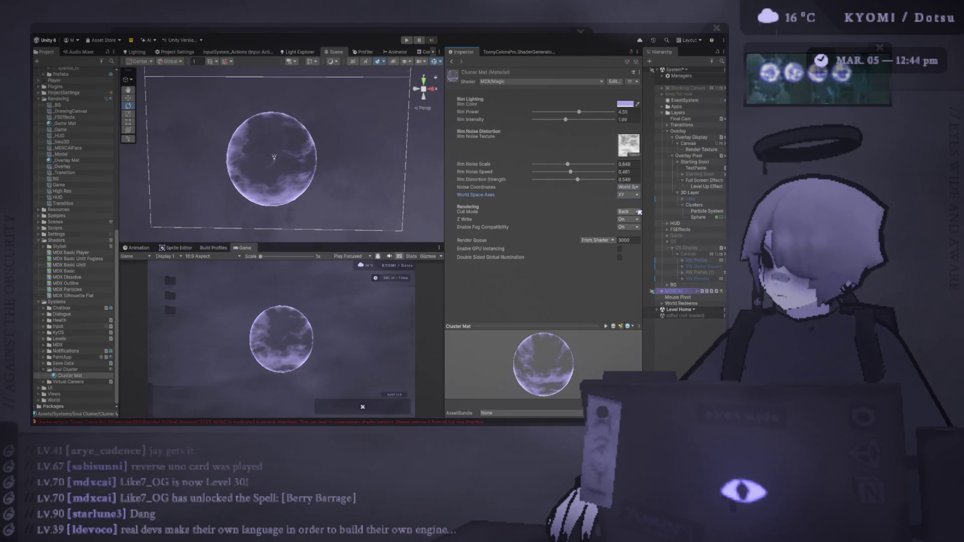
drag(269, 158, 242, 133)
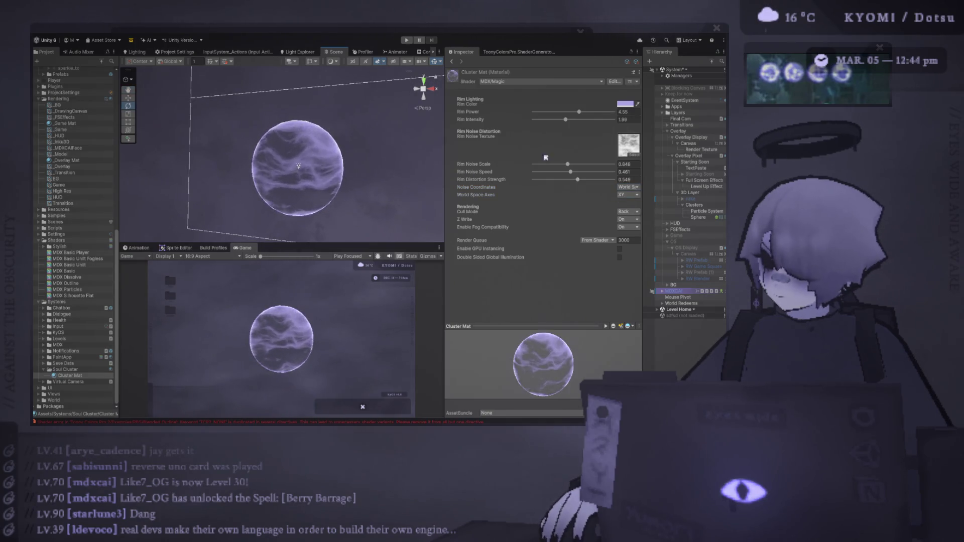
mouse_move(568, 164)
mouse_down()
mouse_move(528, 170)
mouse_move(565, 176)
mouse_up()
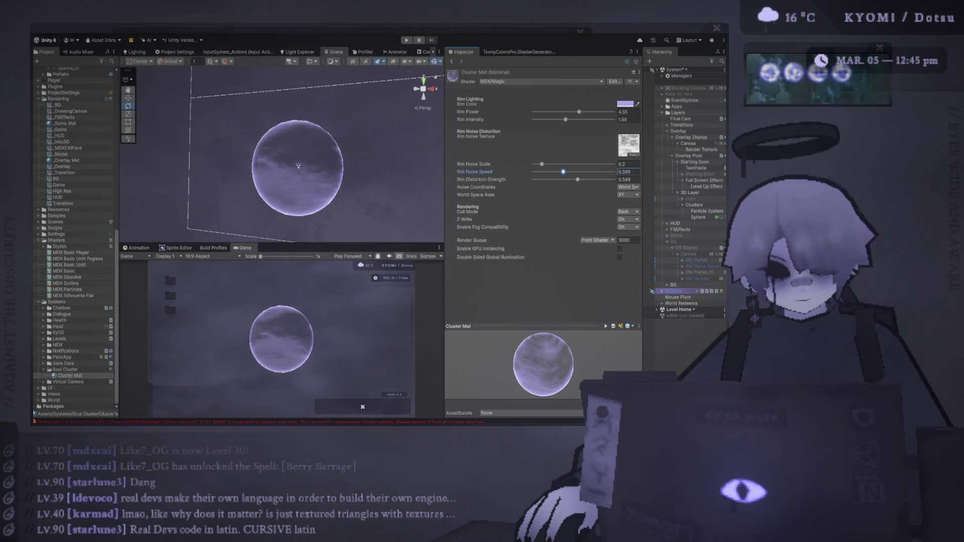
Step: Slow rim noise speed to 0.036 and lower distortion strength to about 0.235, with noise scale 0.252
key(alt+Tab)
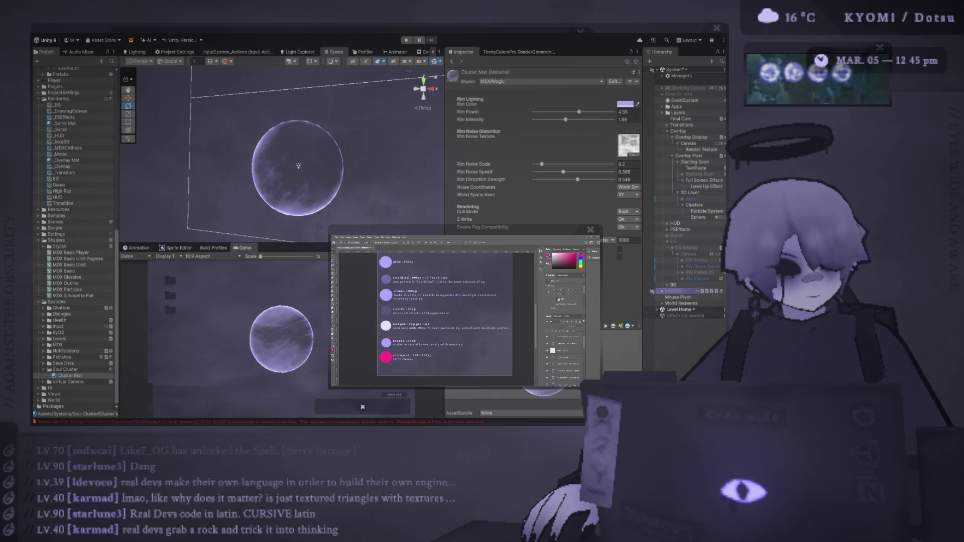
mouse_move(577, 179)
mouse_down()
mouse_move(589, 180)
mouse_move(545, 181)
mouse_move(563, 172)
mouse_up()
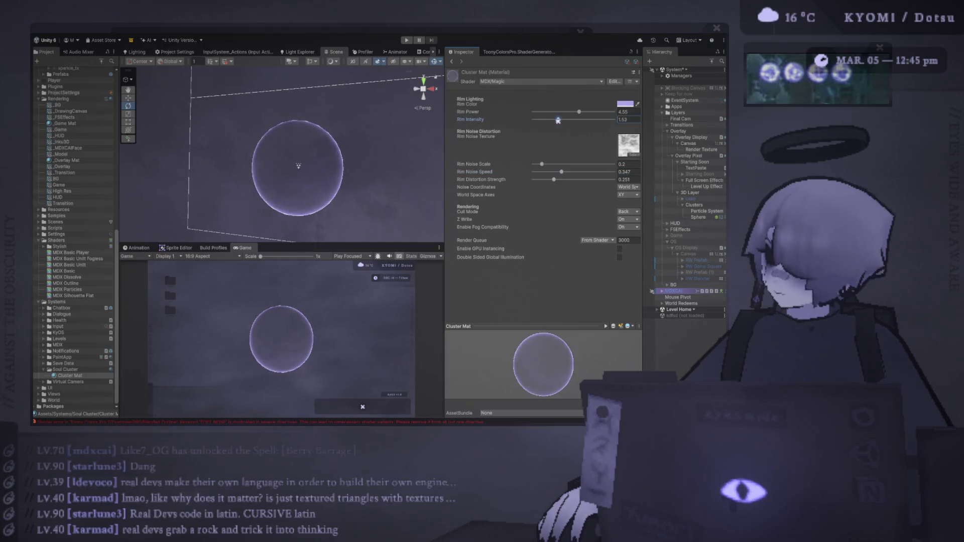
mouse_move(566, 119)
mouse_down()
mouse_move(582, 119)
mouse_move(559, 113)
mouse_up()
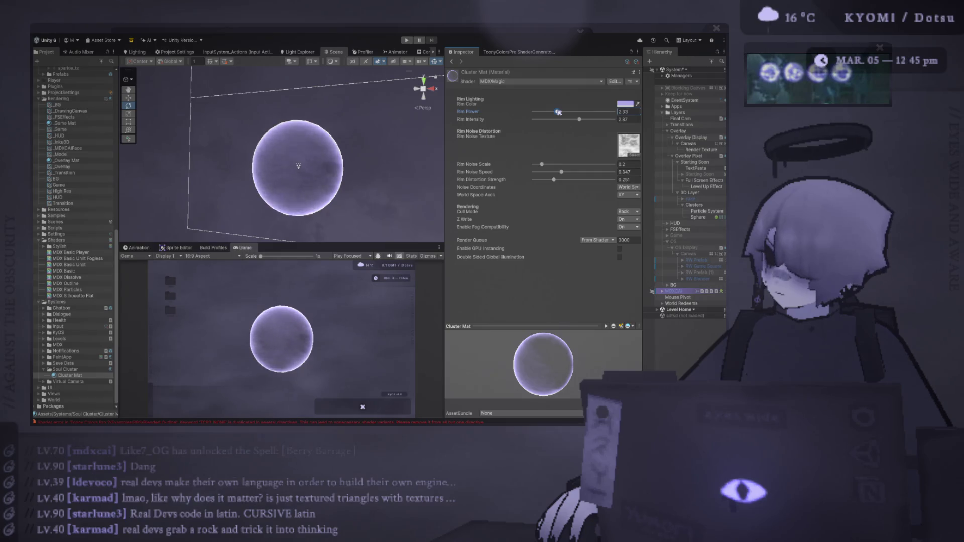
drag(562, 172, 538, 171)
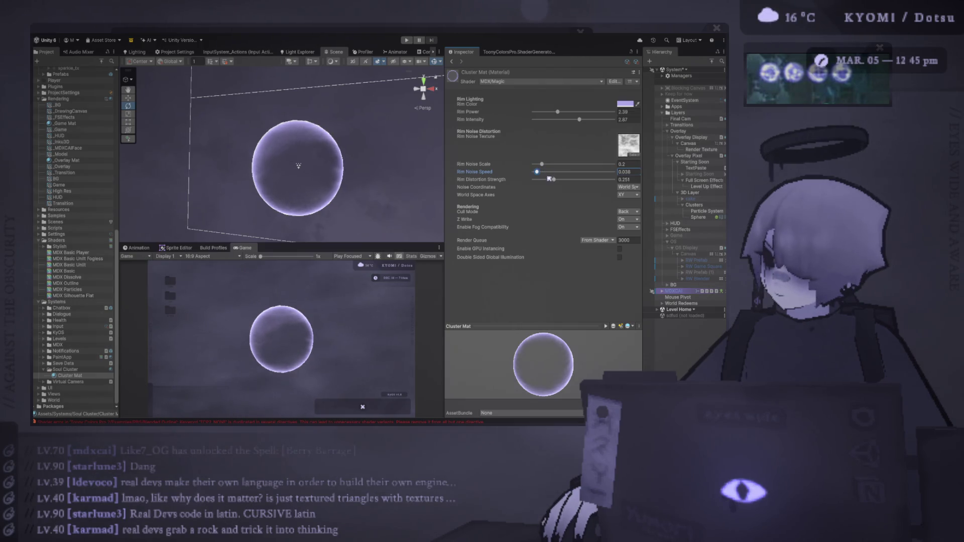
drag(561, 183, 545, 166)
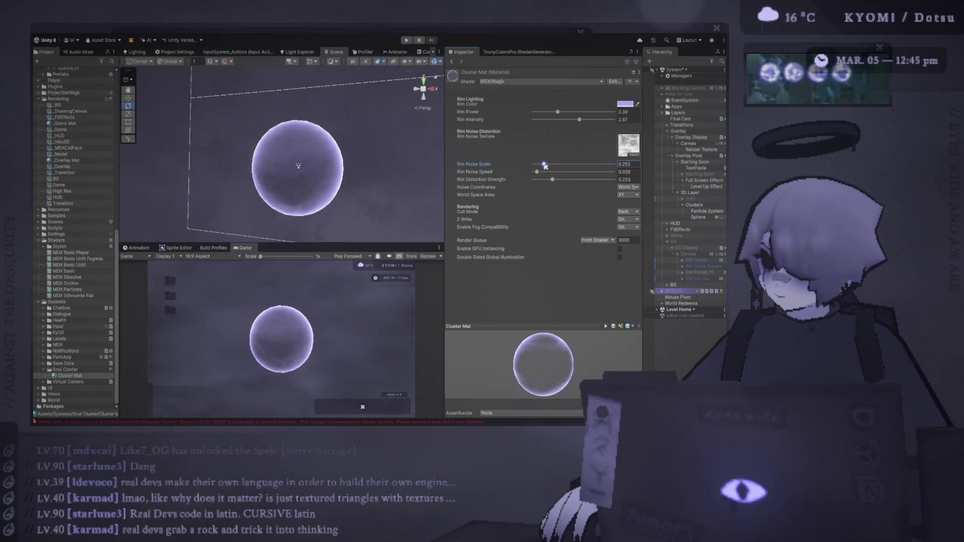
scroll(301, 166, down, 5)
scroll(331, 176, up, 5)
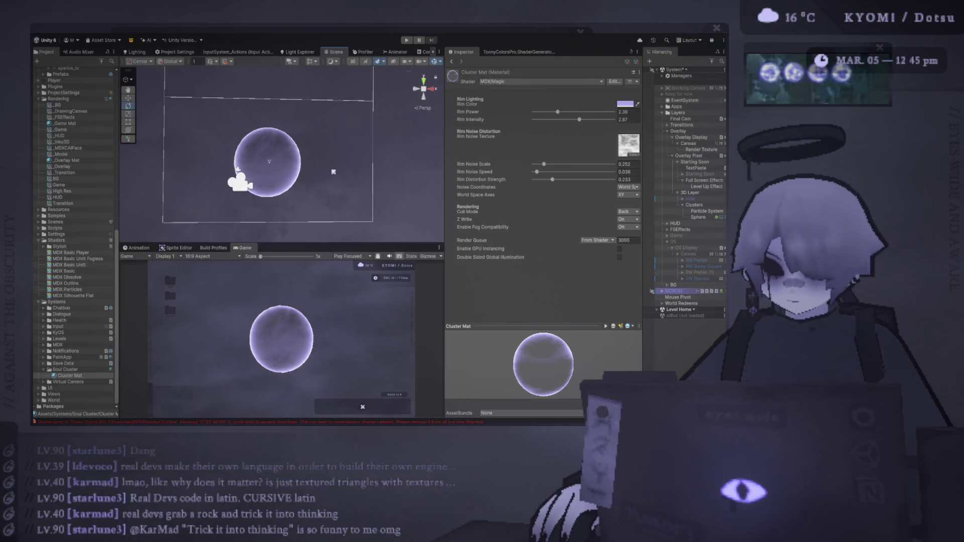
Step: Lower rim distortion strength to 0.251 and set rim intensity to 1.82
drag(336, 173, 330, 176)
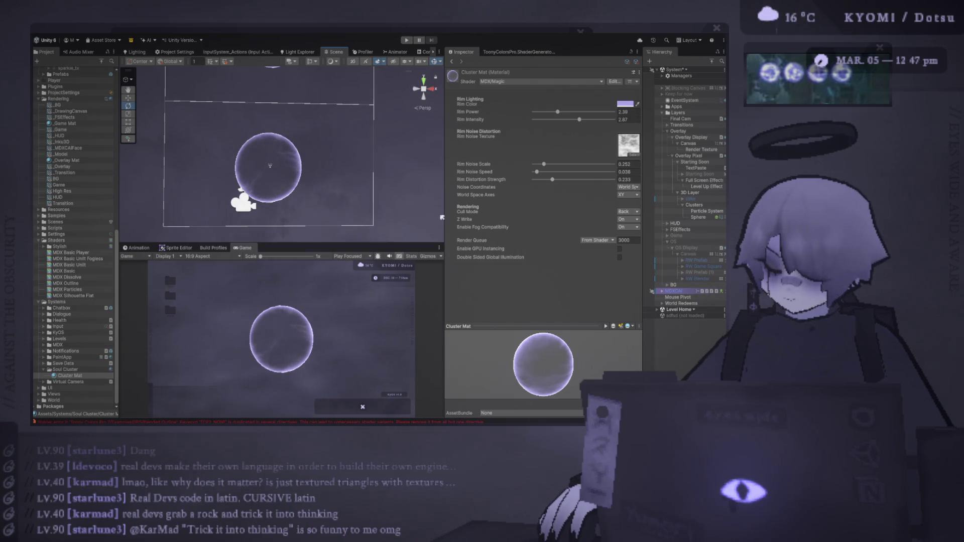
drag(552, 180, 537, 173)
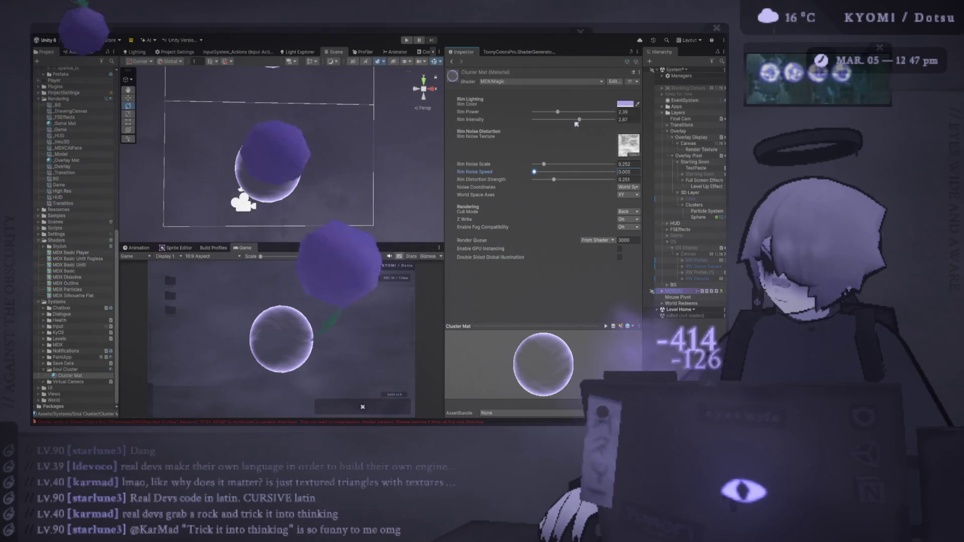
click(559, 121)
drag(560, 120, 564, 124)
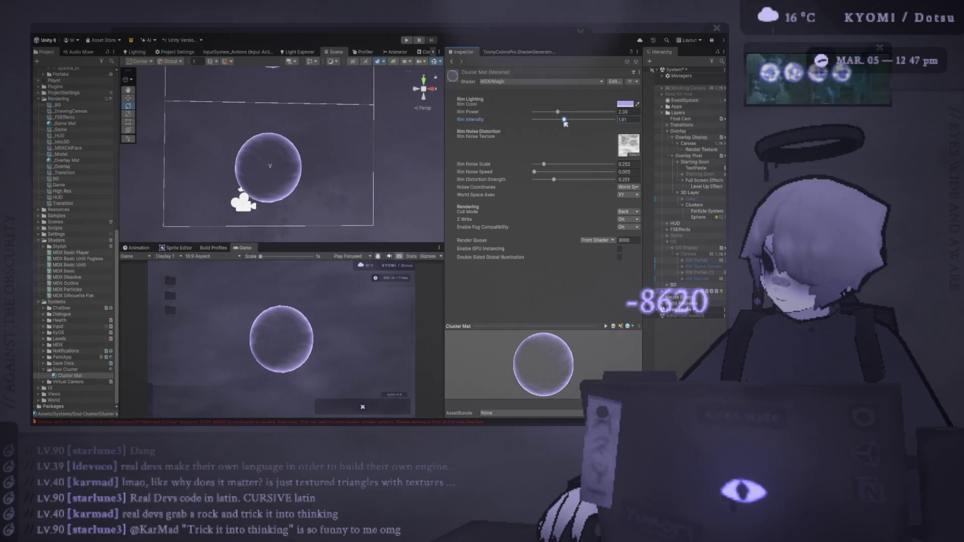
Step: Set Cluster Mat's Enable Fog Compatibility to Off
click(628, 227)
click(626, 233)
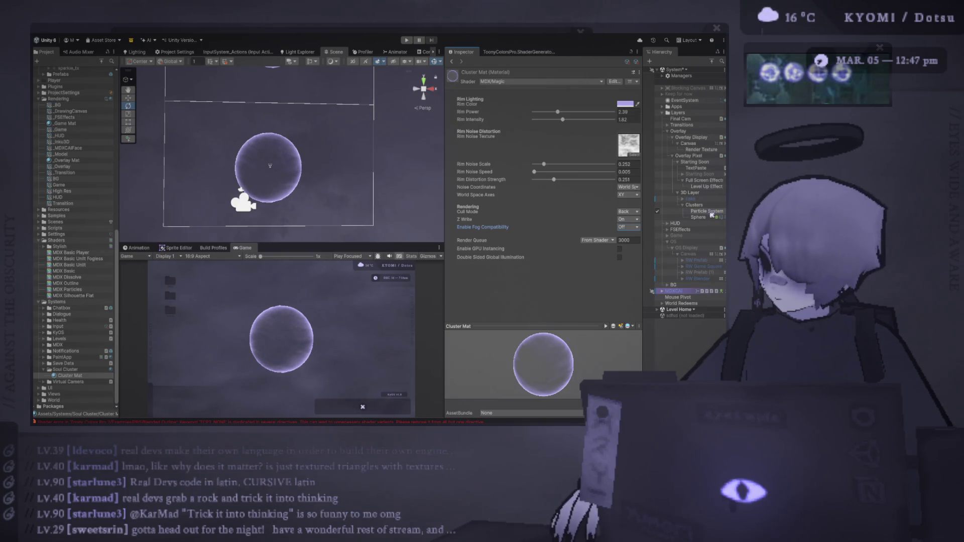
click(536, 172)
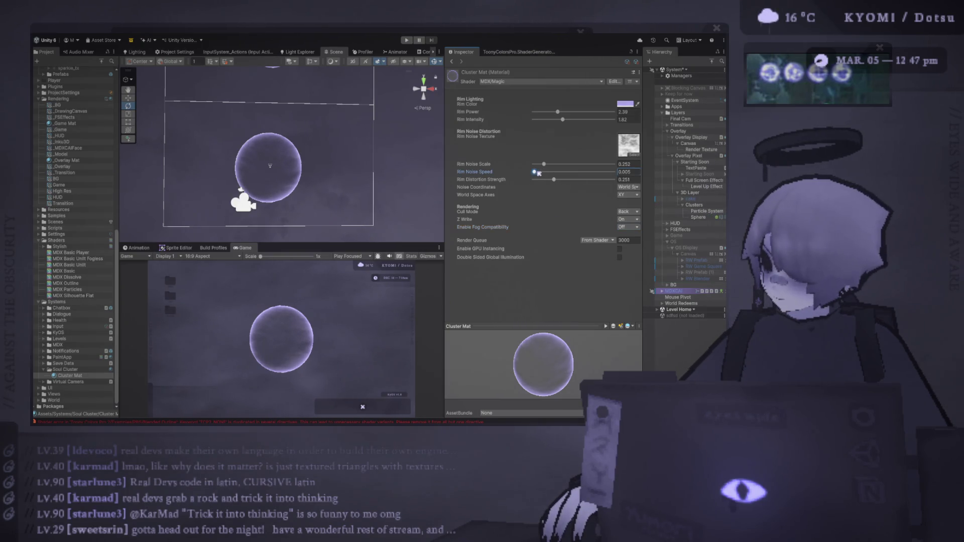
Step: Set rim noise speed to 0.031, then play and shrink the particle system to about 0.14 scale
drag(535, 172, 536, 172)
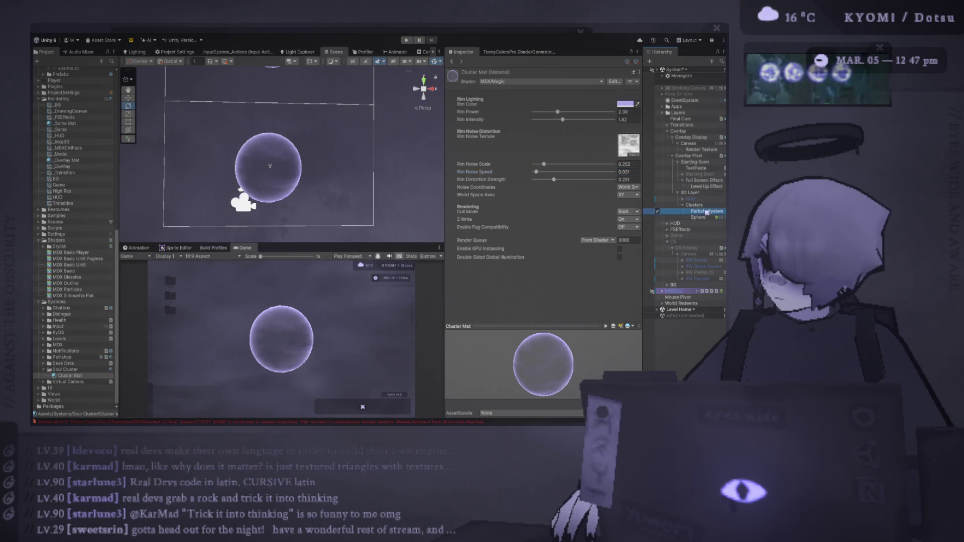
click(706, 211)
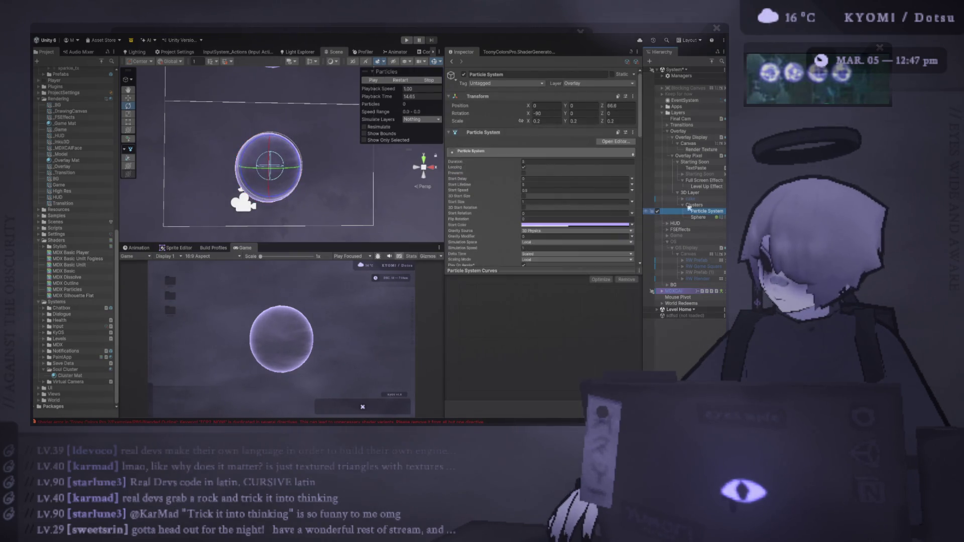
click(404, 82)
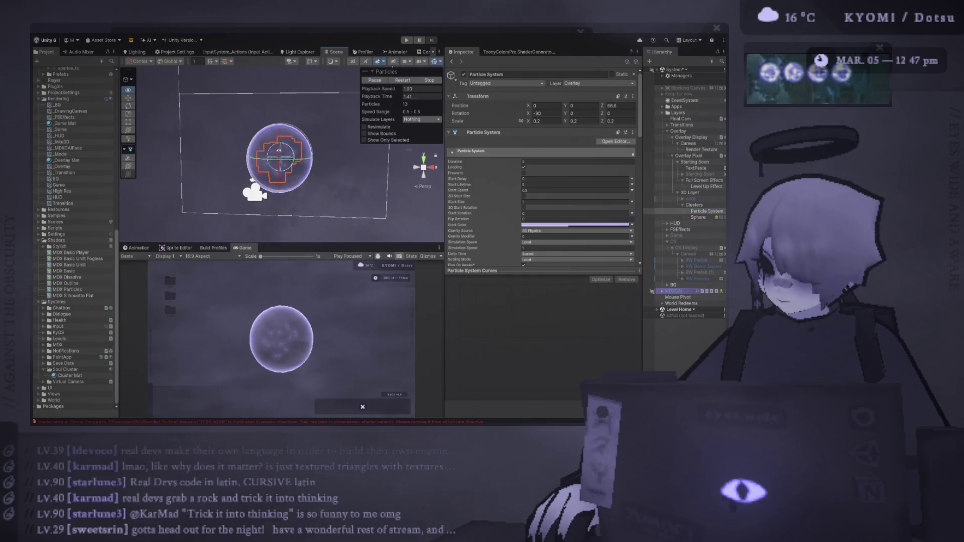
key(r)
drag(280, 156, 306, 146)
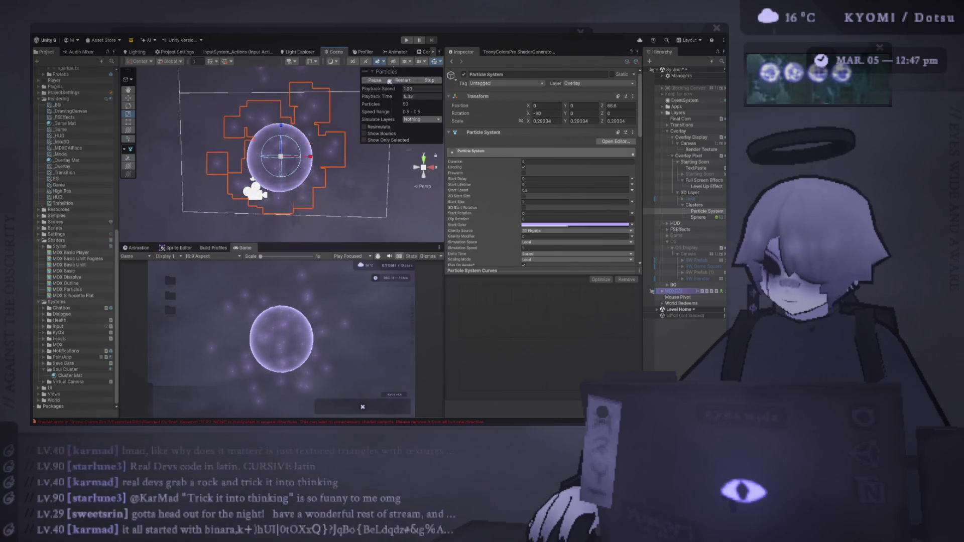
drag(280, 156, 267, 163)
click(281, 161)
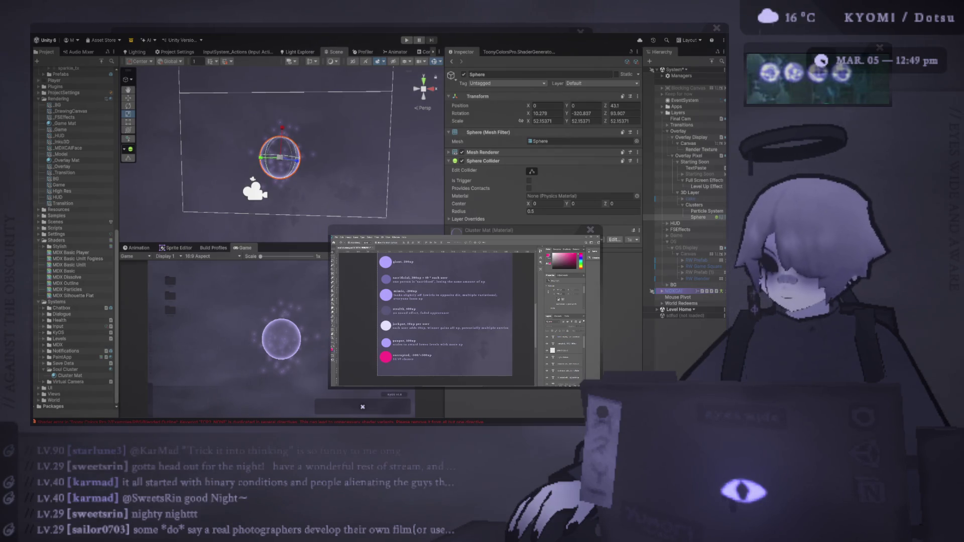
key(alt+Tab)
Step: Shrink the sphere's uniform scale from about 52 down to roughly 41
mouse_move(295, 159)
mouse_down()
mouse_move(276, 160)
mouse_move(290, 155)
mouse_up()
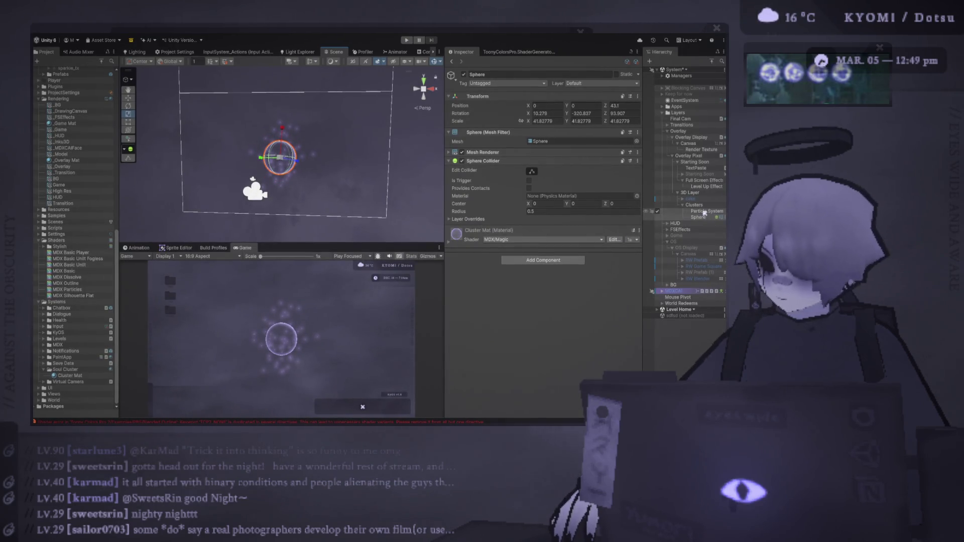
click(280, 161)
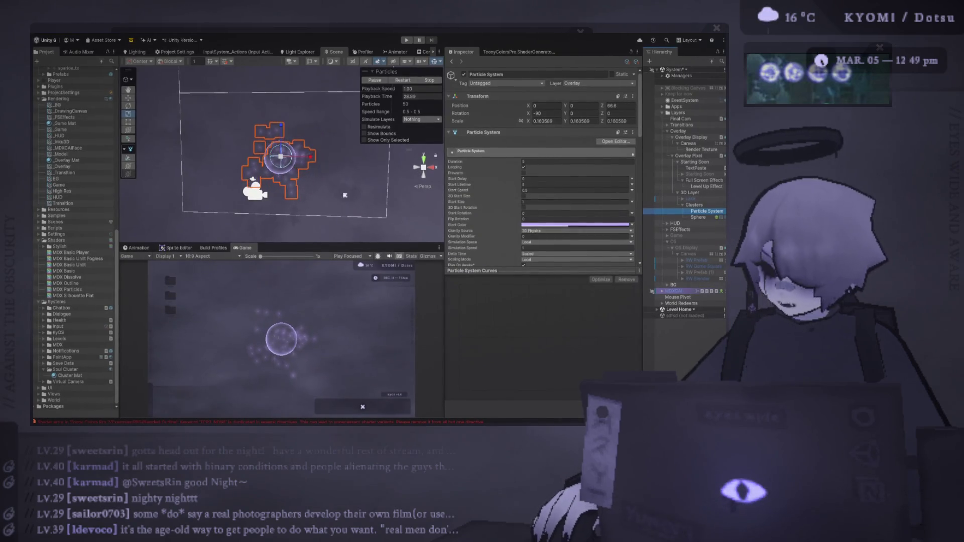
Step: Drag the Scene/Inspector divider right, widening the Scene and Game views and narrowing the Inspector
mouse_move(444, 235)
mouse_down()
mouse_move(501, 237)
mouse_move(474, 278)
mouse_up()
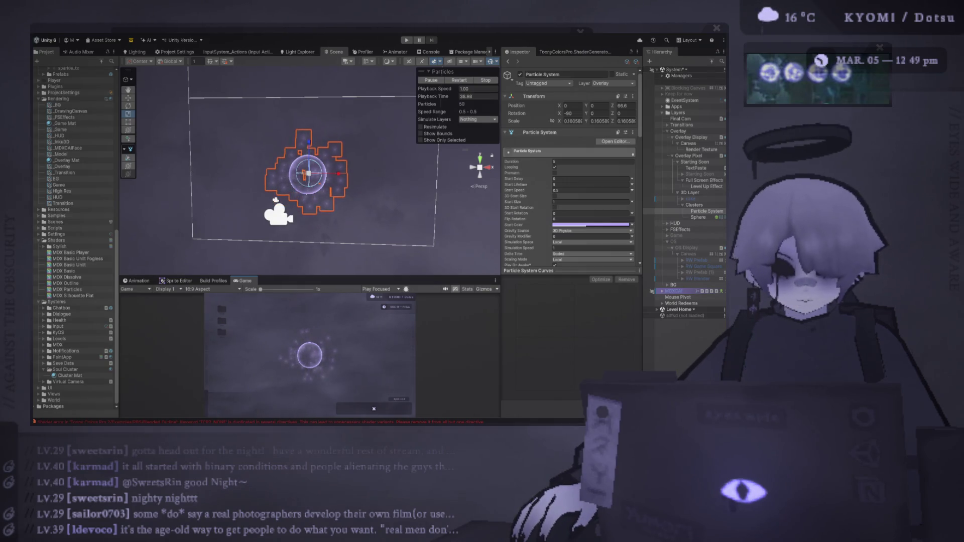
key(alt+Tab)
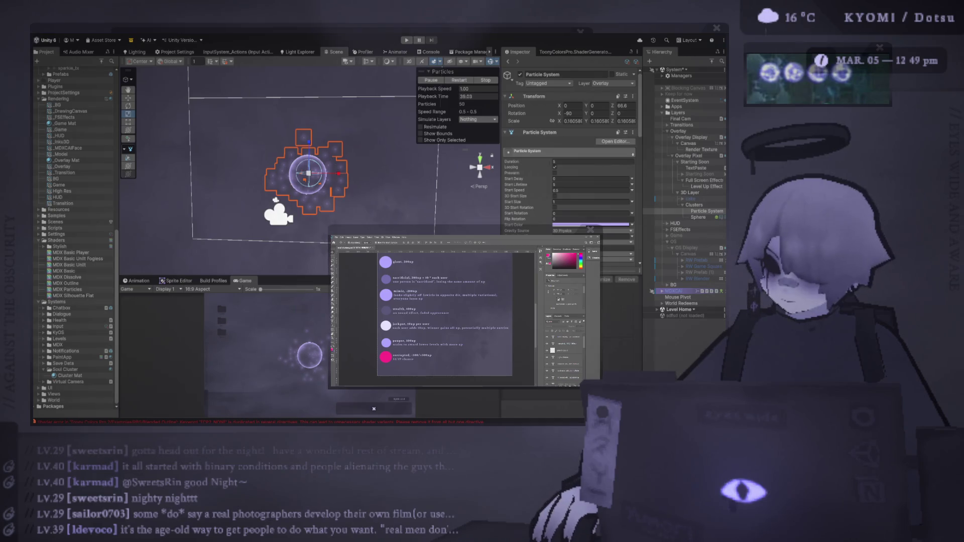
key(alt+Tab)
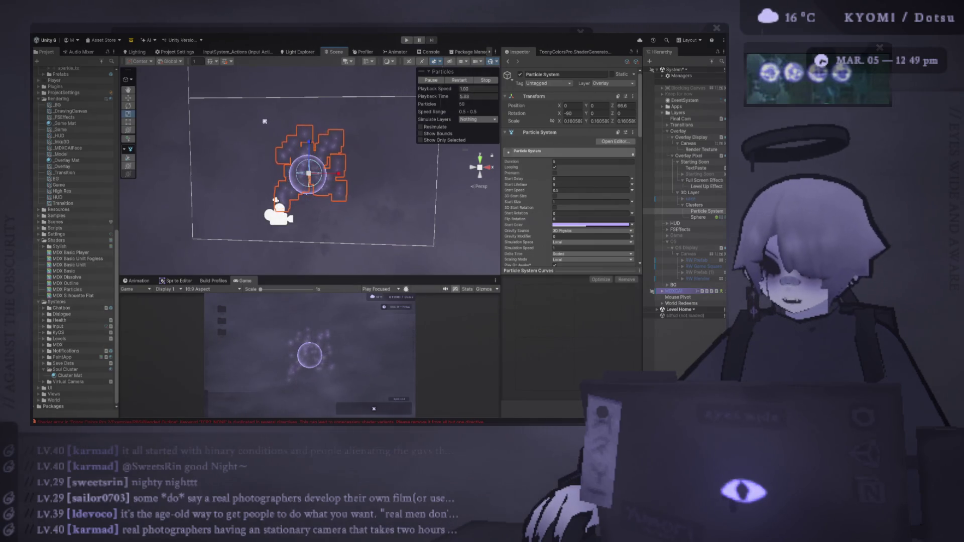
scroll(348, 177, up, 2)
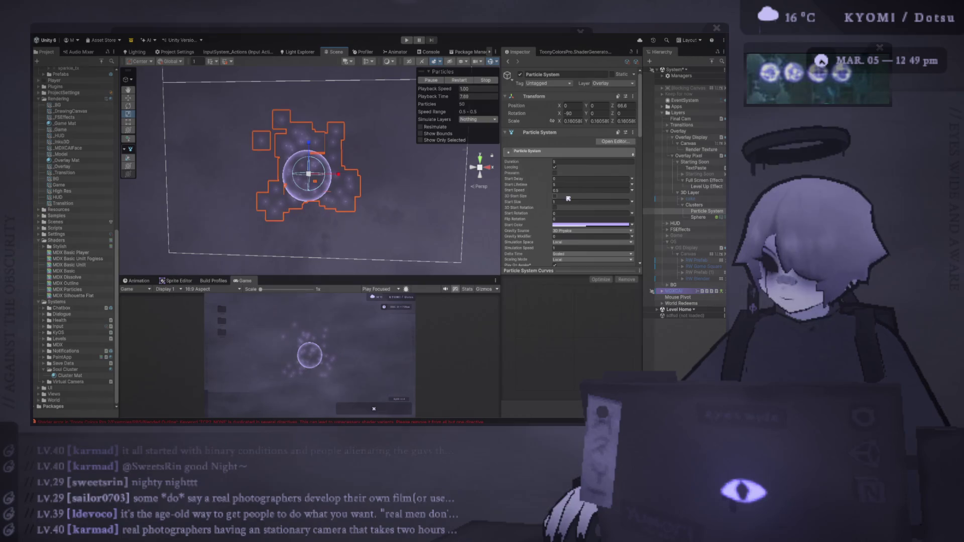
scroll(544, 210, down, 3)
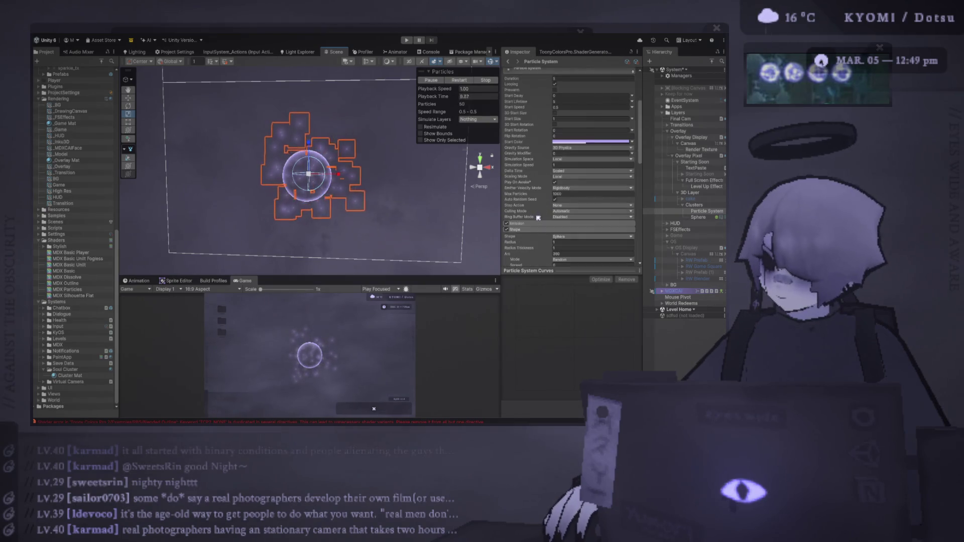
Step: Expand the Emission, Texture Sheet Animation and Shape modules in the Inspector
click(539, 224)
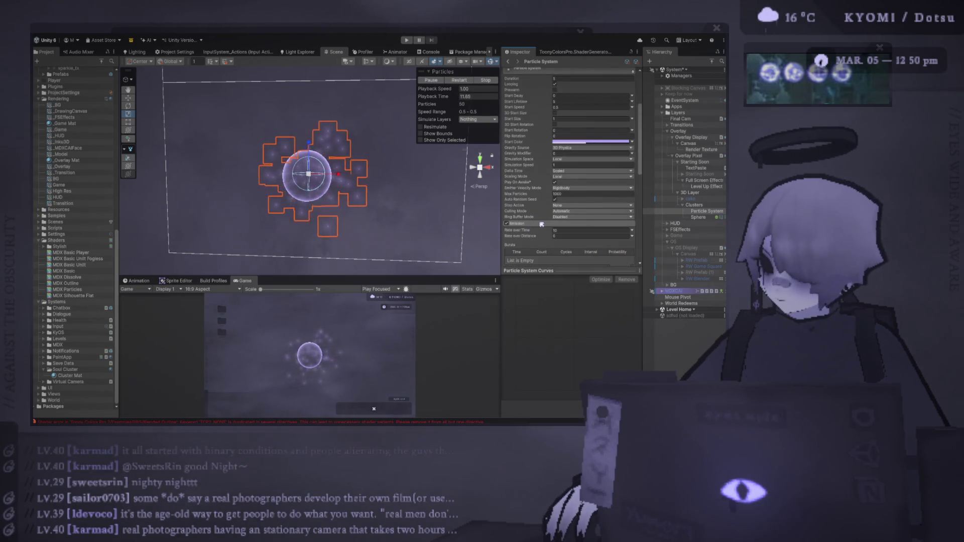
click(528, 224)
scroll(534, 235, down, 5)
click(524, 209)
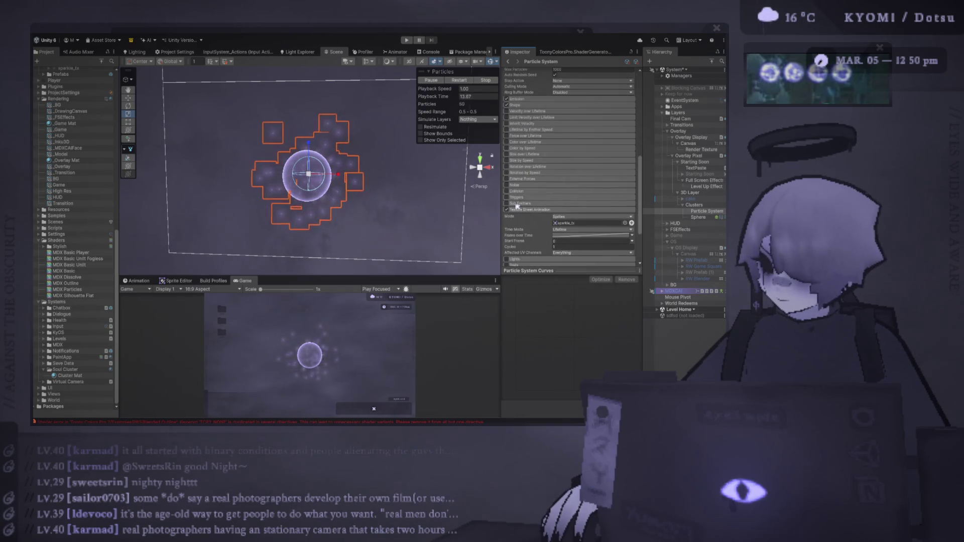
click(530, 105)
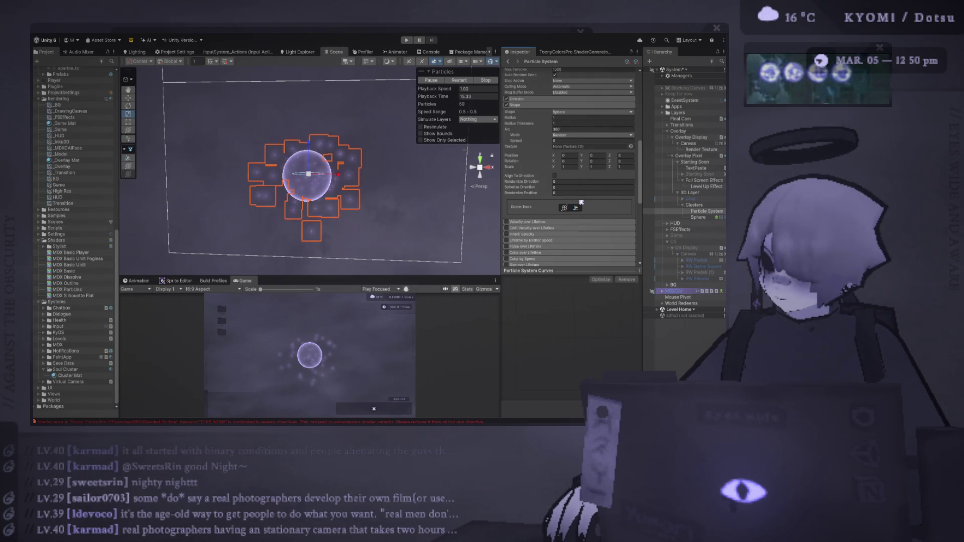
scroll(576, 133, up, 15)
Step: Set the particle system's X rotation to 0 and scale it to about 0.205 in 2D view
click(573, 113)
text(0)
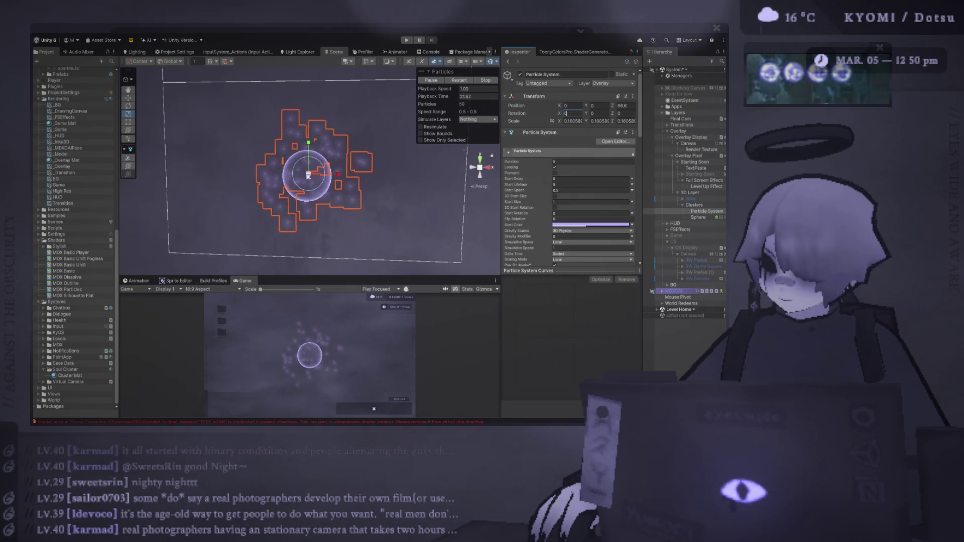
click(570, 121)
drag(325, 175, 329, 181)
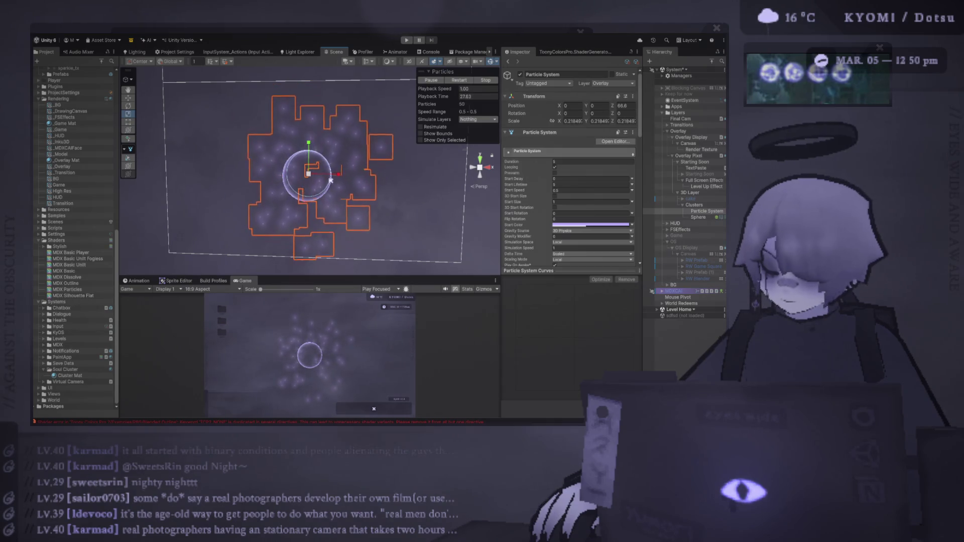
click(409, 62)
scroll(317, 173, up, 3)
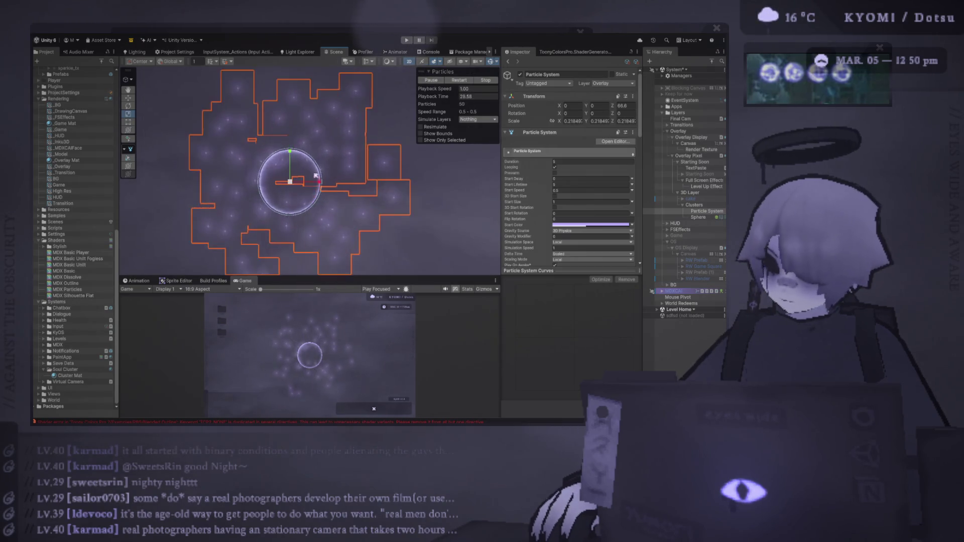
drag(290, 182, 312, 176)
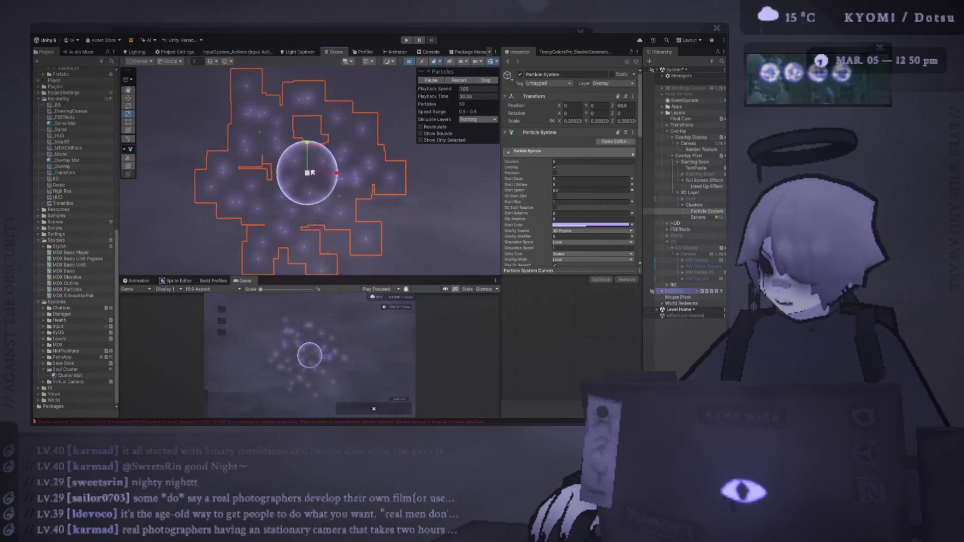
scroll(555, 195, down, 3)
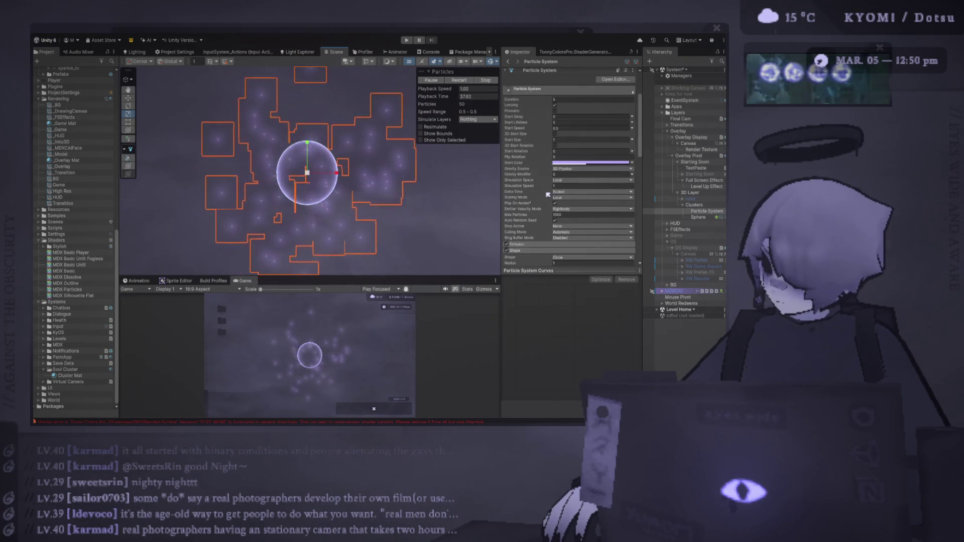
Step: Bring the Unity editor back in front of the floating Photoshop window
scroll(548, 195, down, 3)
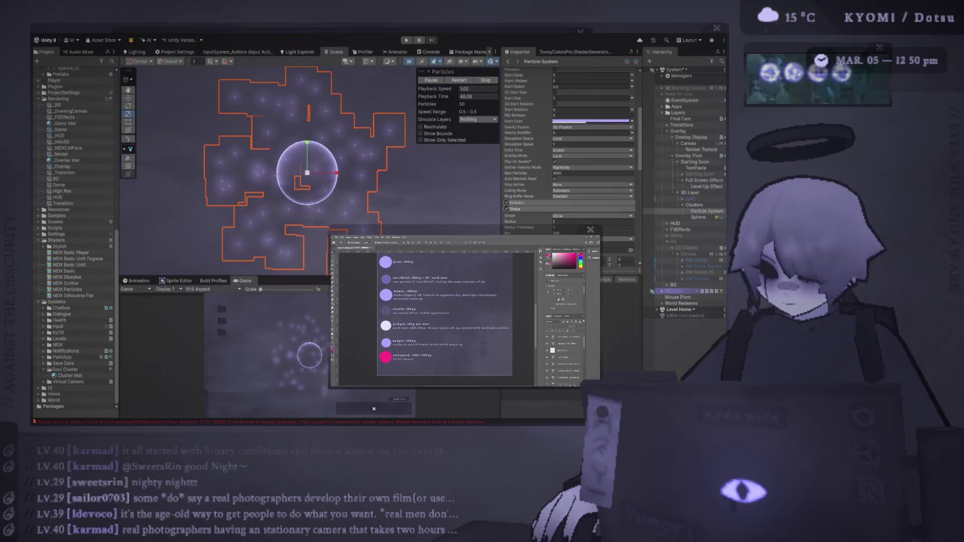
click(428, 116)
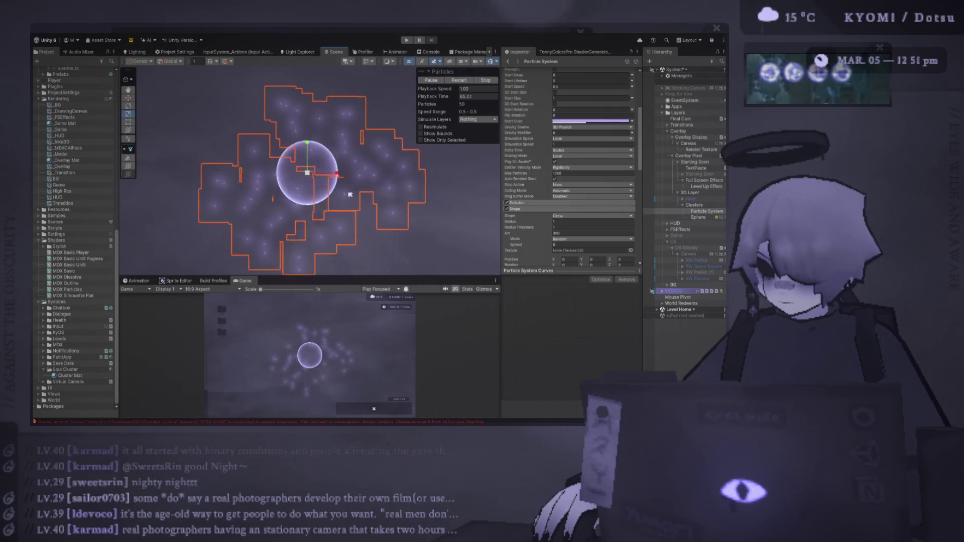
Step: Try a Shape Spread of 1, then set it back to 0
scroll(554, 242, down, 10)
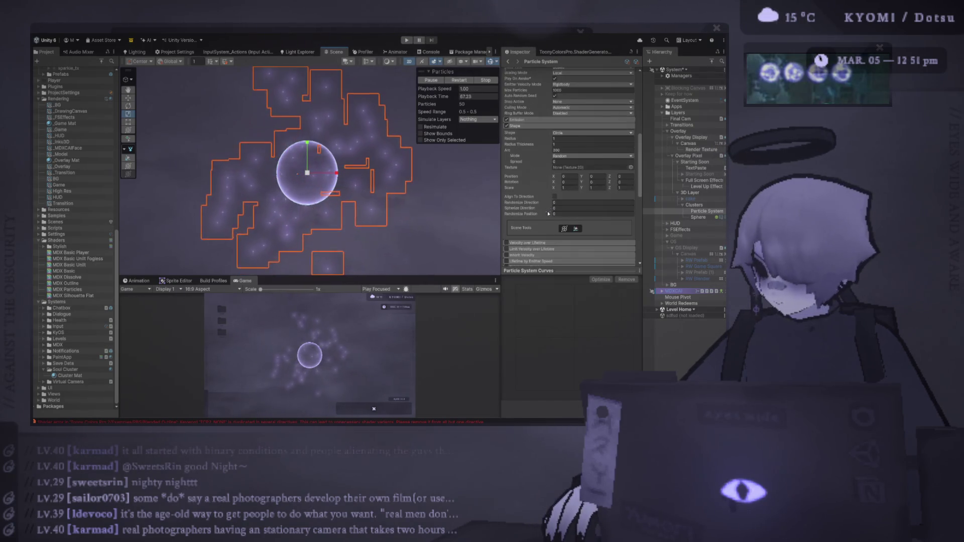
scroll(526, 224, up, 5)
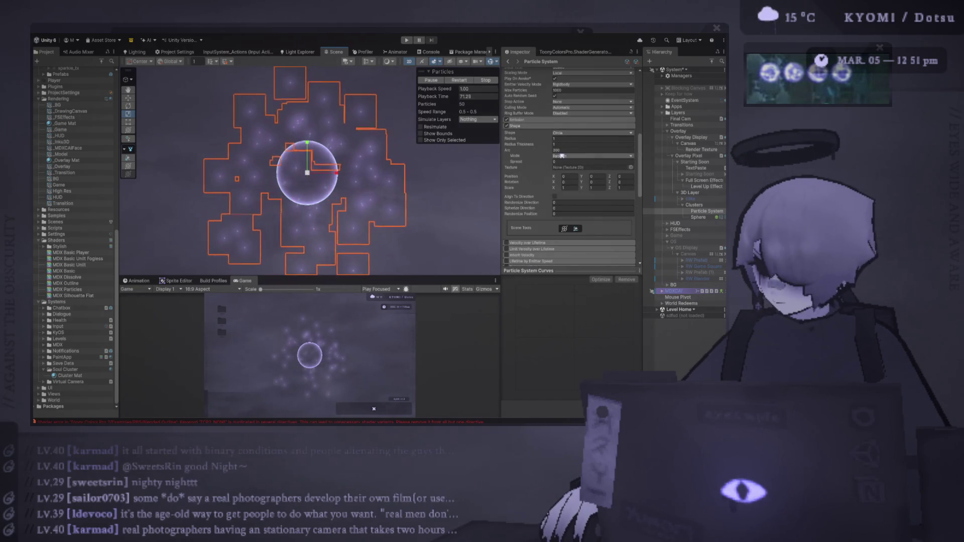
click(577, 161)
text(1)
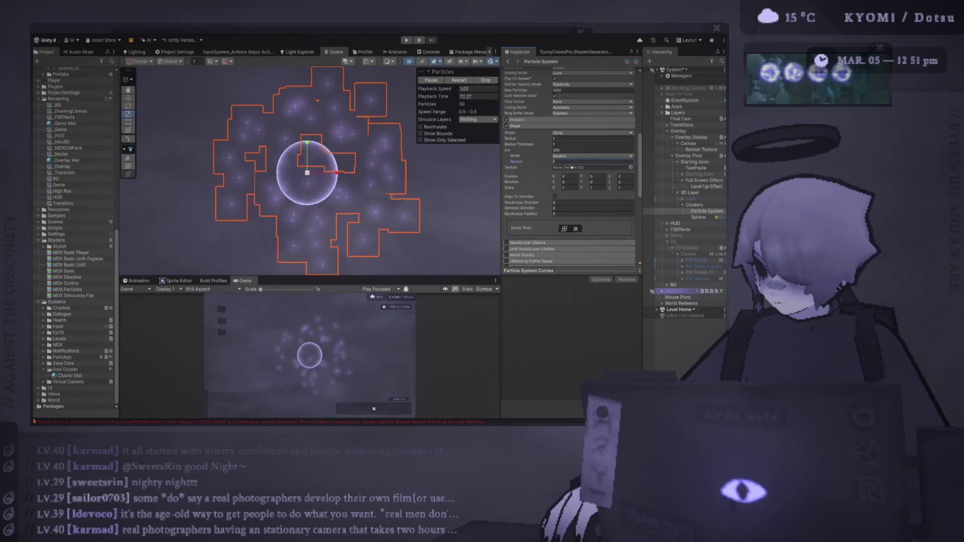
key(BackSpace)
text(0)
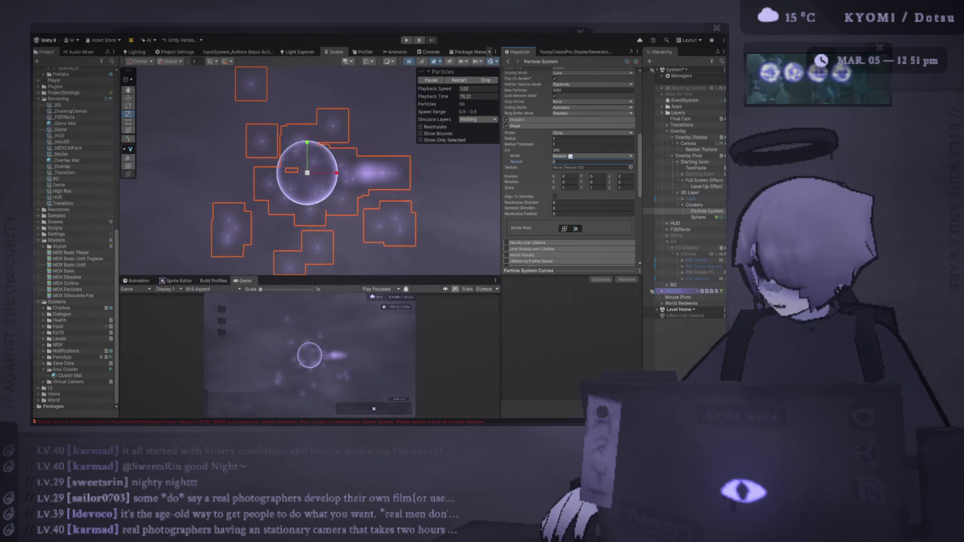
Step: Set the emitter's Radius Thickness to 0 so particles spawn at the circle's edge
click(530, 145)
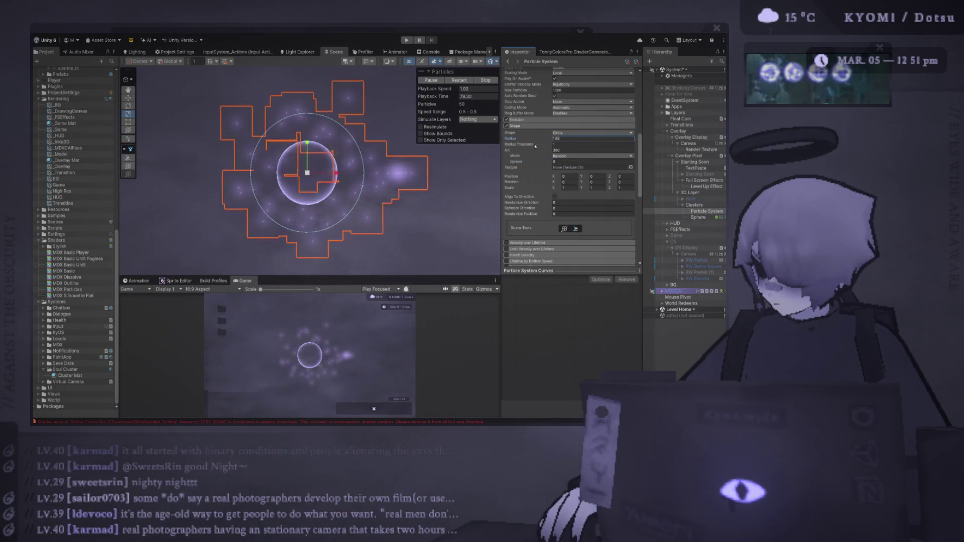
mouse_move(527, 145)
mouse_down()
mouse_move(480, 146)
mouse_move(502, 149)
mouse_up()
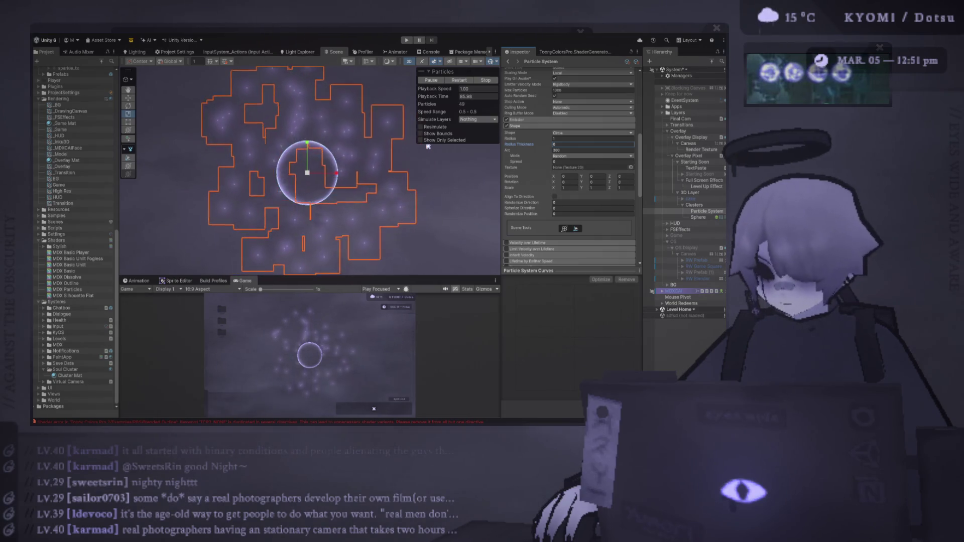
text(1)
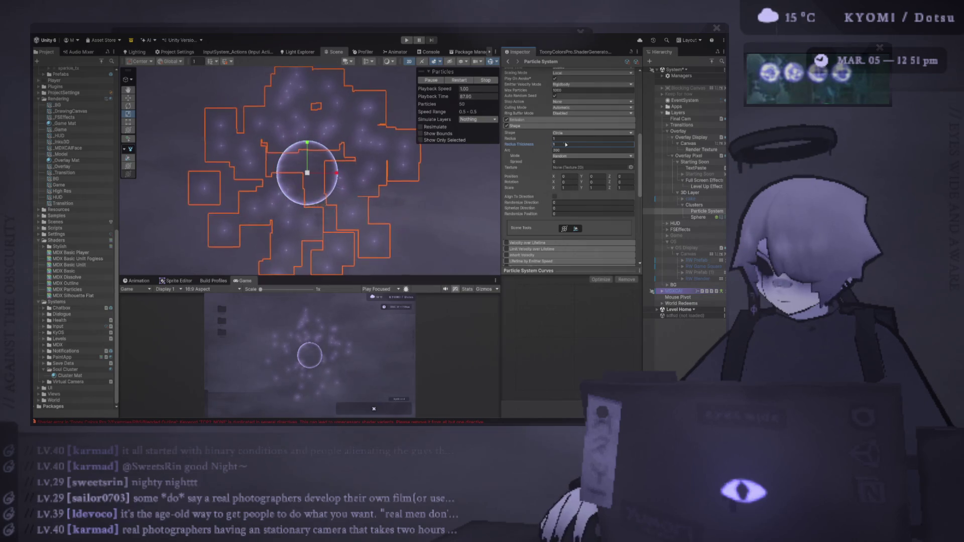
key(BackSpace)
text(0)
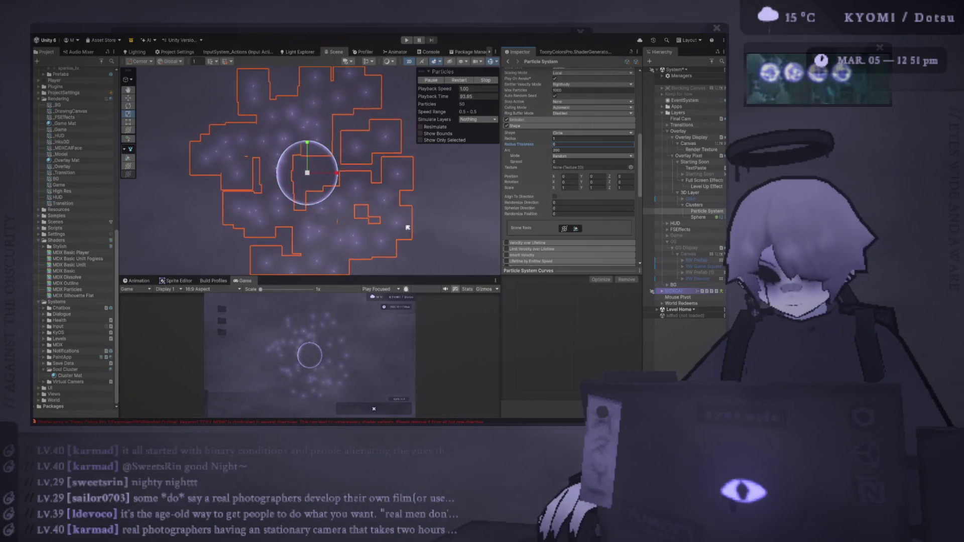
Step: Raise the Scene/Game splitter to enlarge the Game preview
mouse_move(375, 276)
mouse_down()
mouse_move(376, 144)
mouse_move(375, 217)
mouse_up()
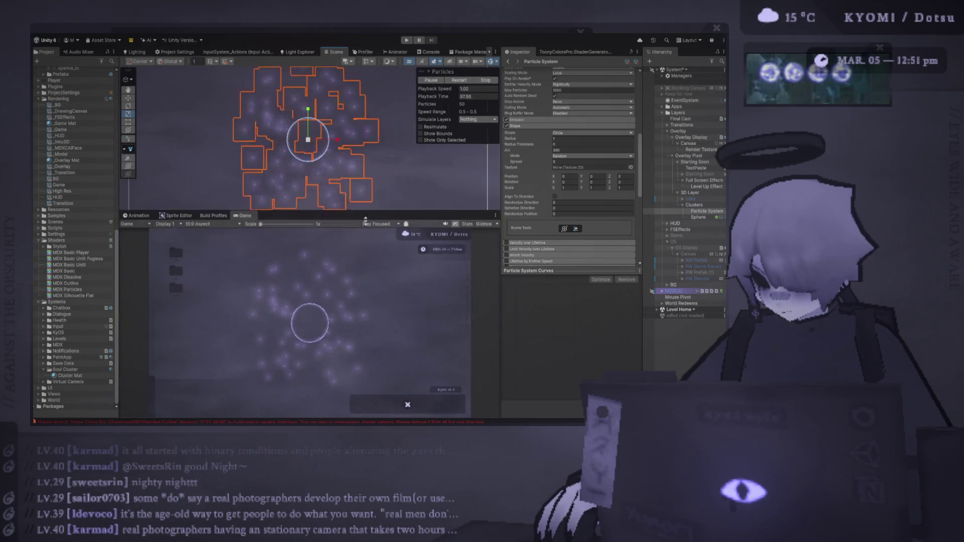
scroll(537, 179, up, 3)
scroll(537, 180, up, 5)
click(568, 164)
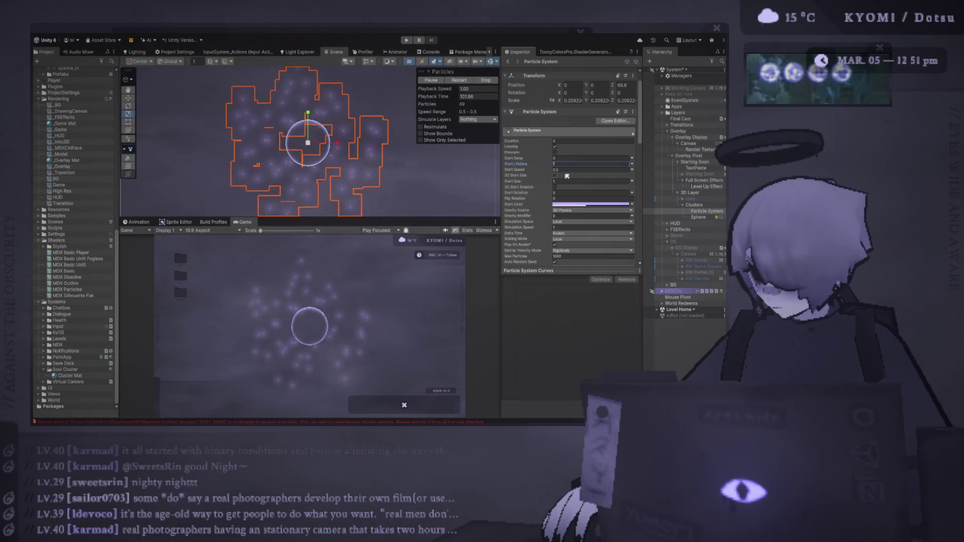
Step: Make Start Lifetime and Start Speed random ranges, with Start Speed between 0.1 and 1
click(632, 165)
click(666, 183)
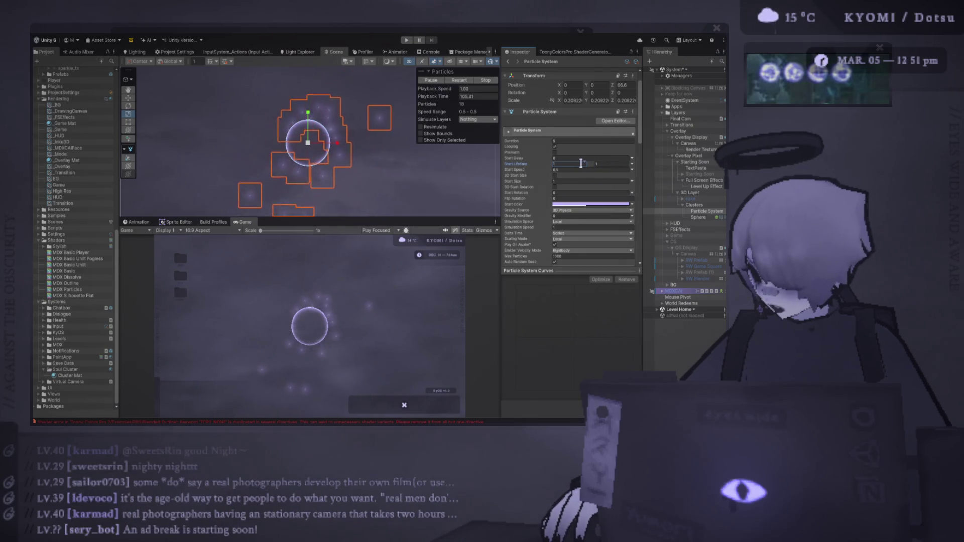
click(632, 170)
click(657, 187)
click(575, 170)
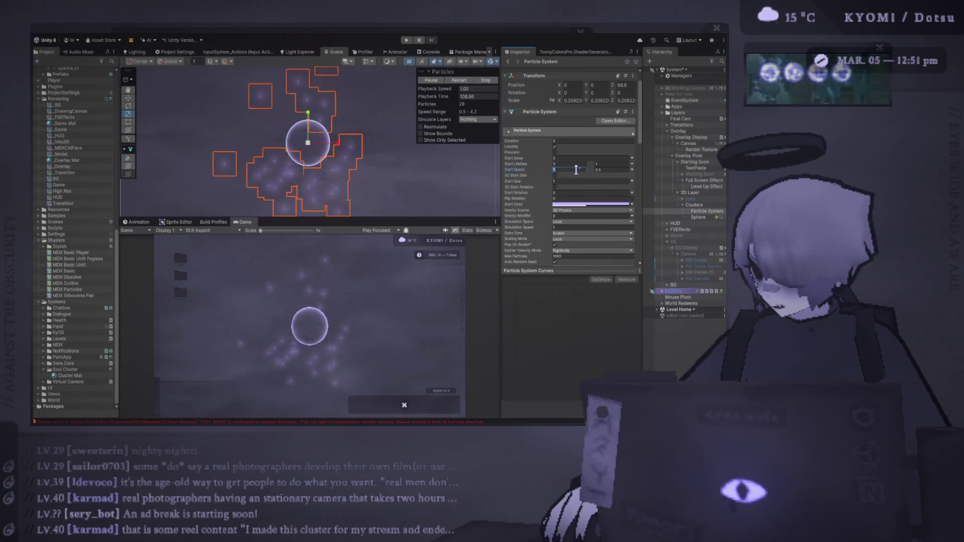
text(0.1)
click(606, 170)
text(1)
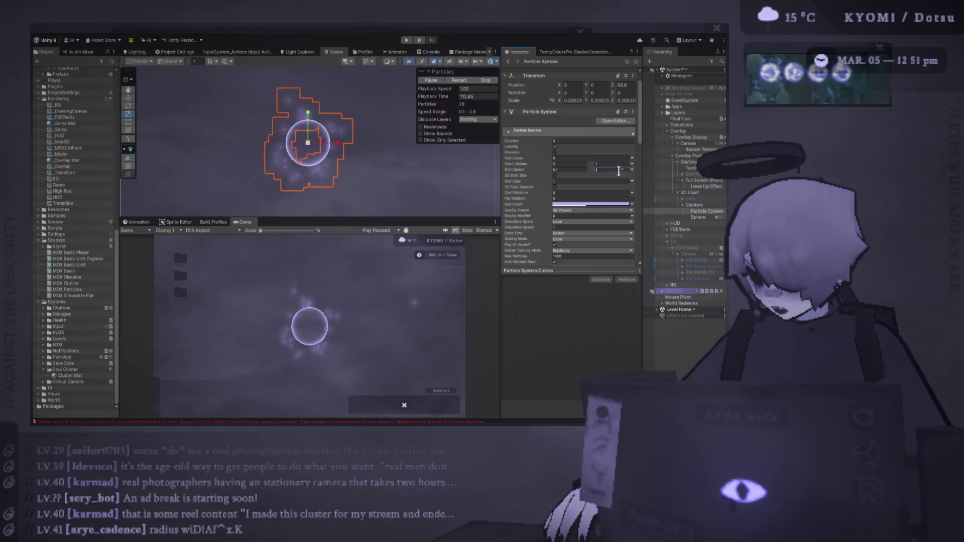
Step: Set minimum Start Lifetime to 0.5, enable Prewarm and restart the preview
click(572, 164)
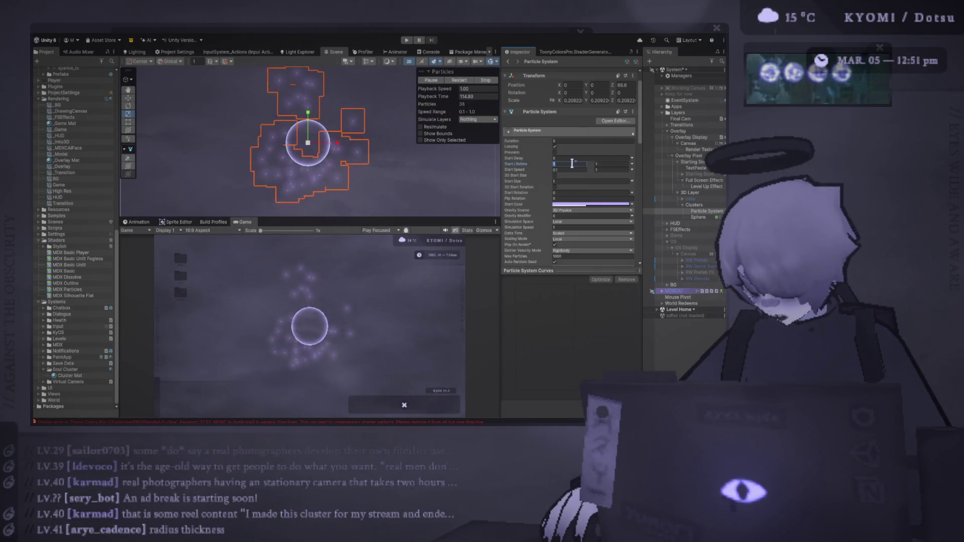
text(0.5)
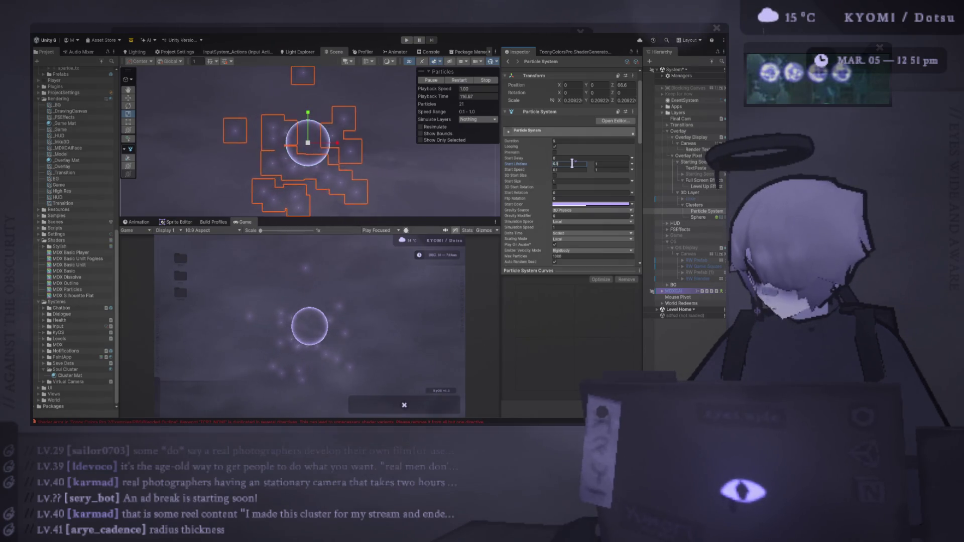
click(467, 81)
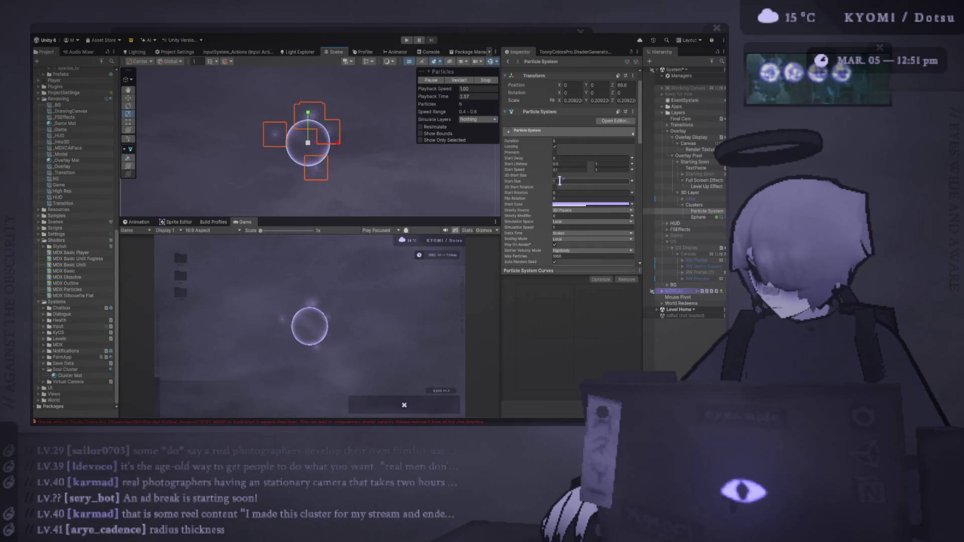
click(555, 152)
click(464, 81)
click(463, 81)
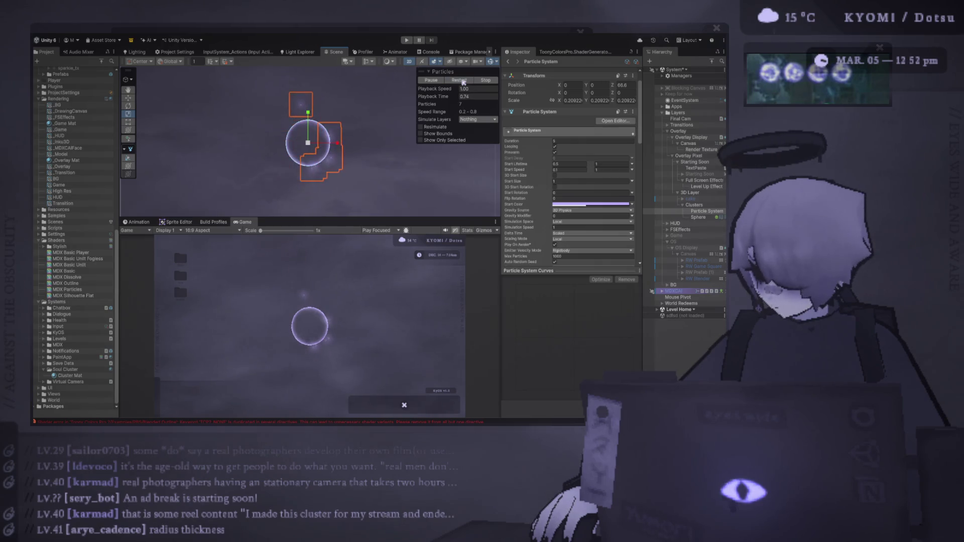
Step: Set the Start Lifetime range to 1–2 and restart the preview
click(577, 164)
text(1)
click(603, 164)
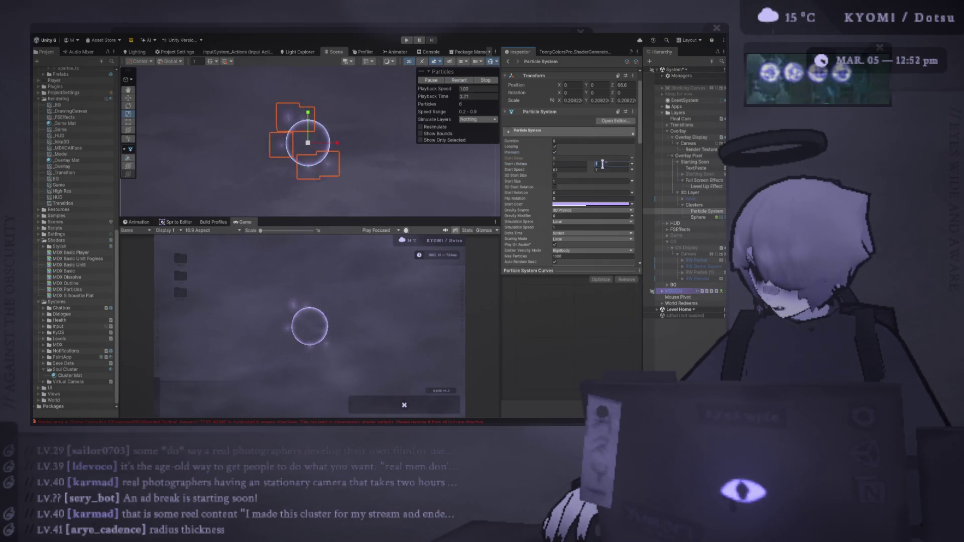
text(2)
click(462, 80)
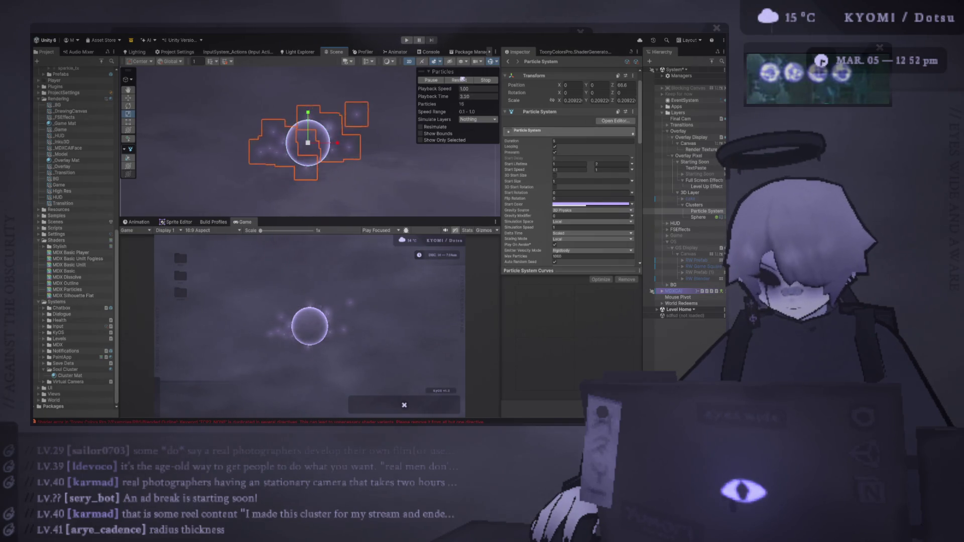
scroll(524, 162, down, 10)
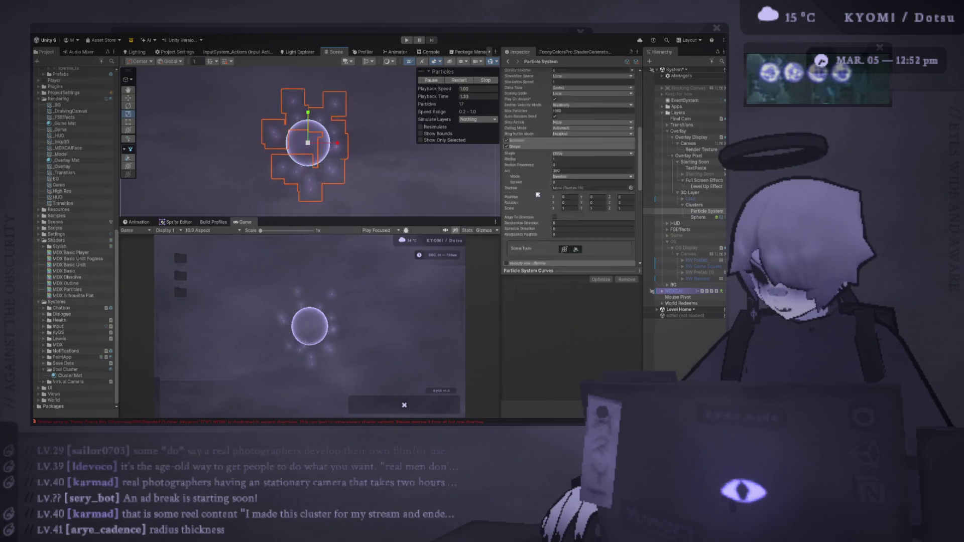
Step: Enable Color over Lifetime and enlarge the Game preview with Unity back in front
click(507, 191)
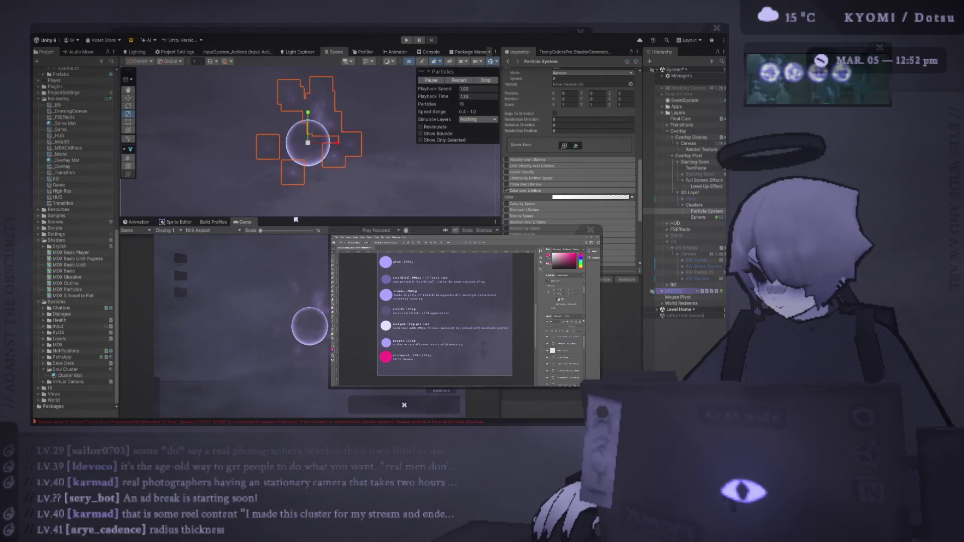
click(290, 238)
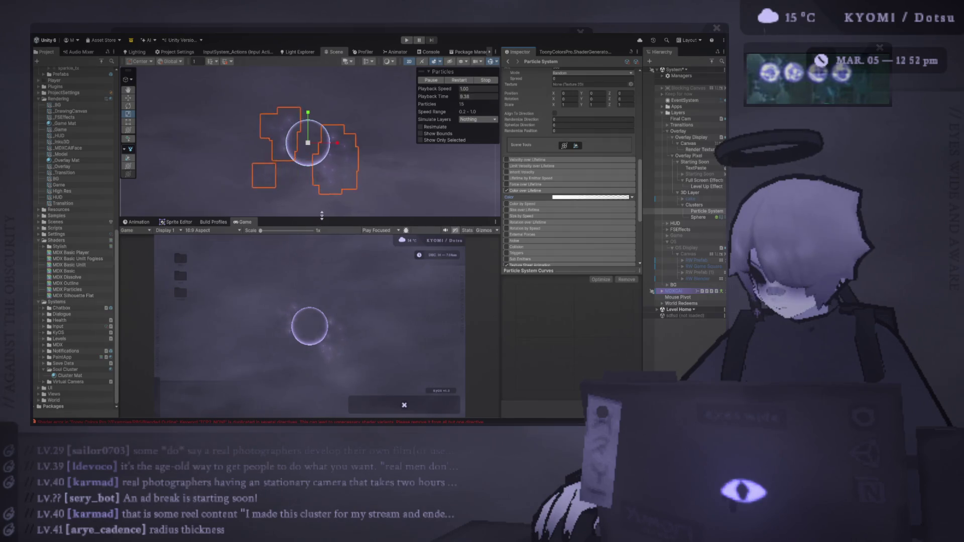
drag(324, 220, 331, 147)
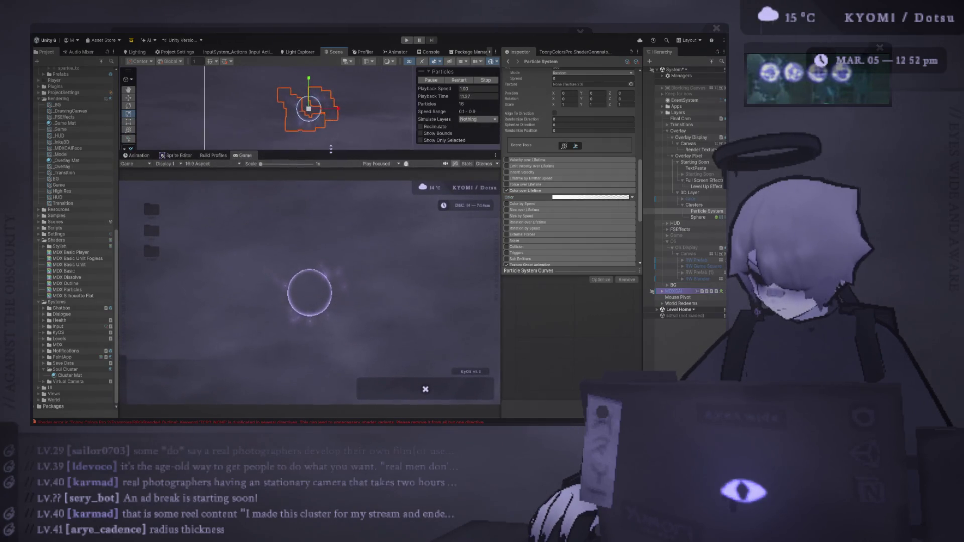
Step: Fine-tune the Game preview size and bring Unity back in front of Photoshop
drag(332, 148, 327, 158)
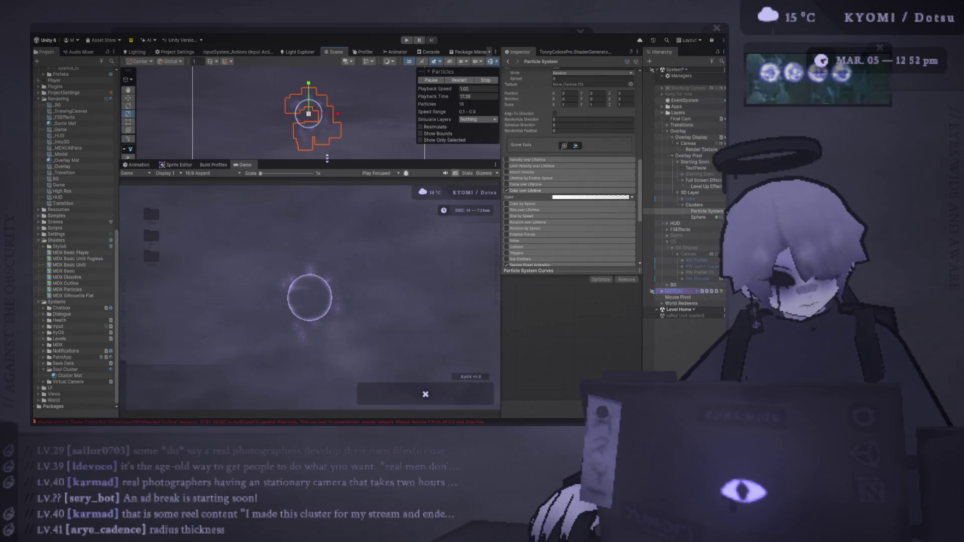
drag(327, 159, 327, 162)
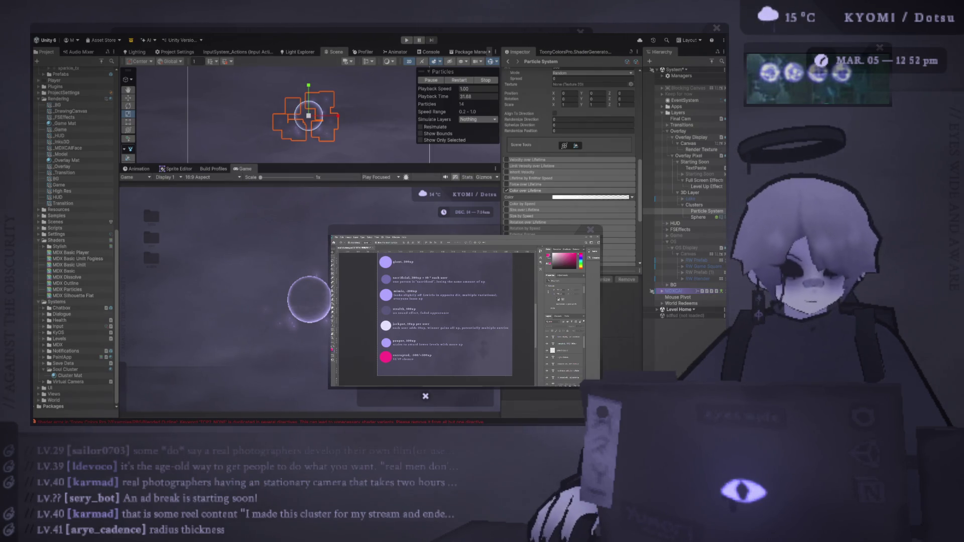
click(437, 74)
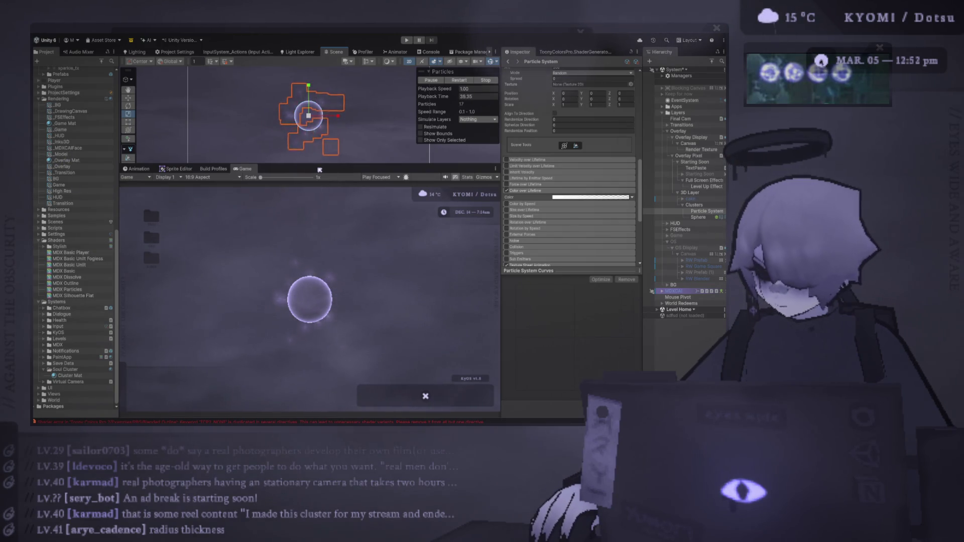
Step: Rename the Particle System under Clusters to P Sparkles and duplicate it
click(706, 211)
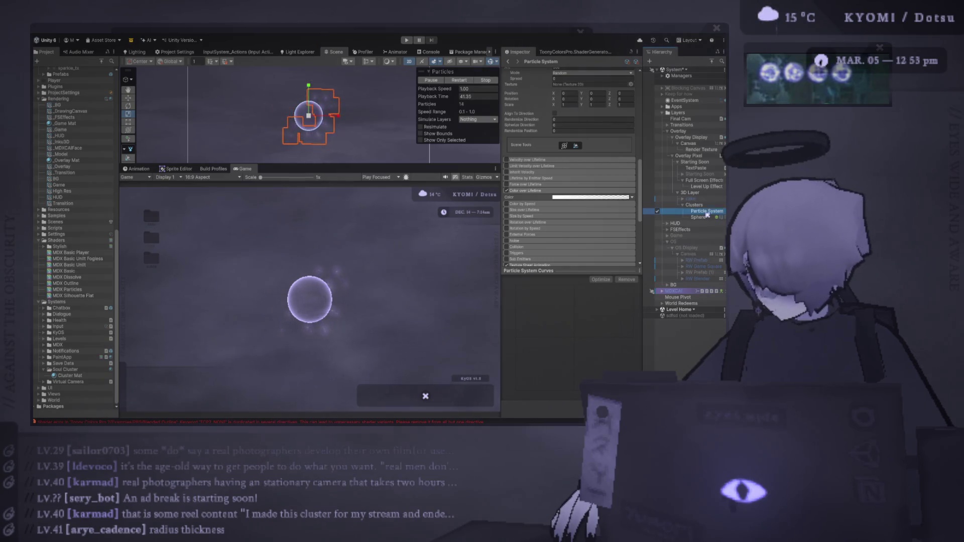
click(707, 212)
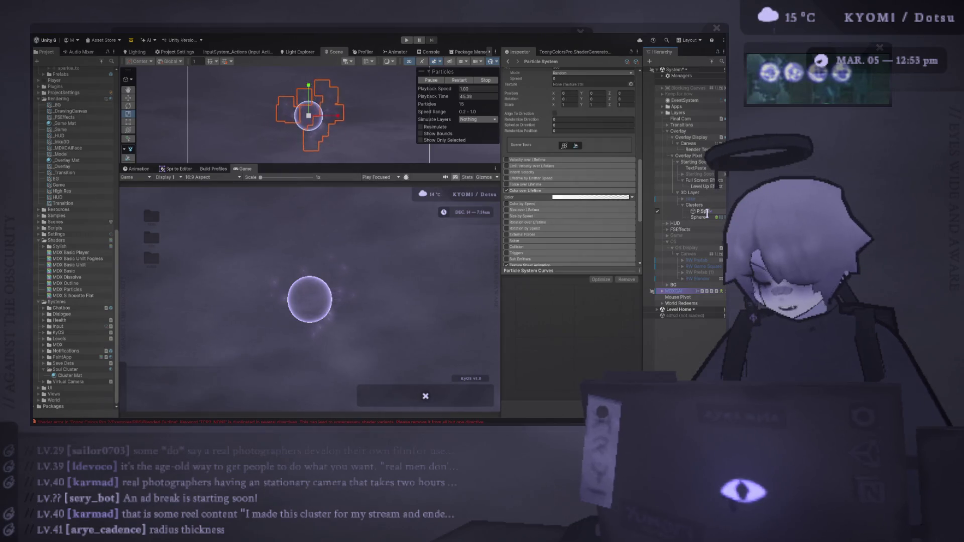
key(Return)
key(ctrl+d)
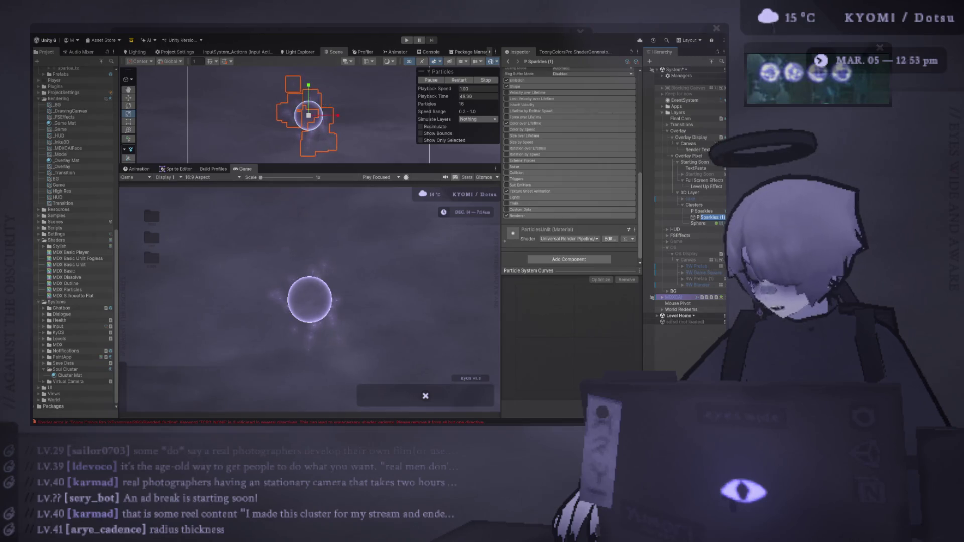
Step: Rename the copy to P Smoke and inspect its sprite image in Photoshop
text(Smoke)
key(Return)
click(530, 191)
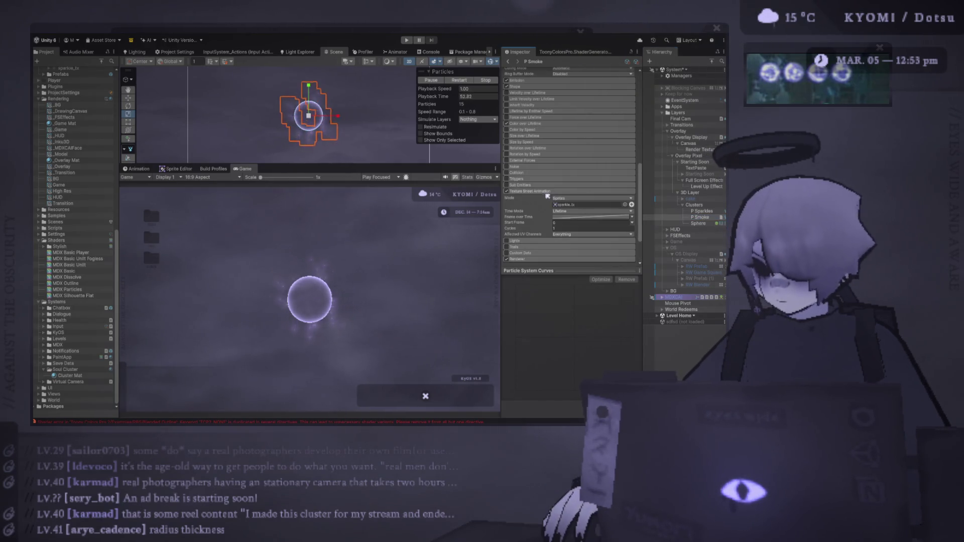
double_click(628, 205)
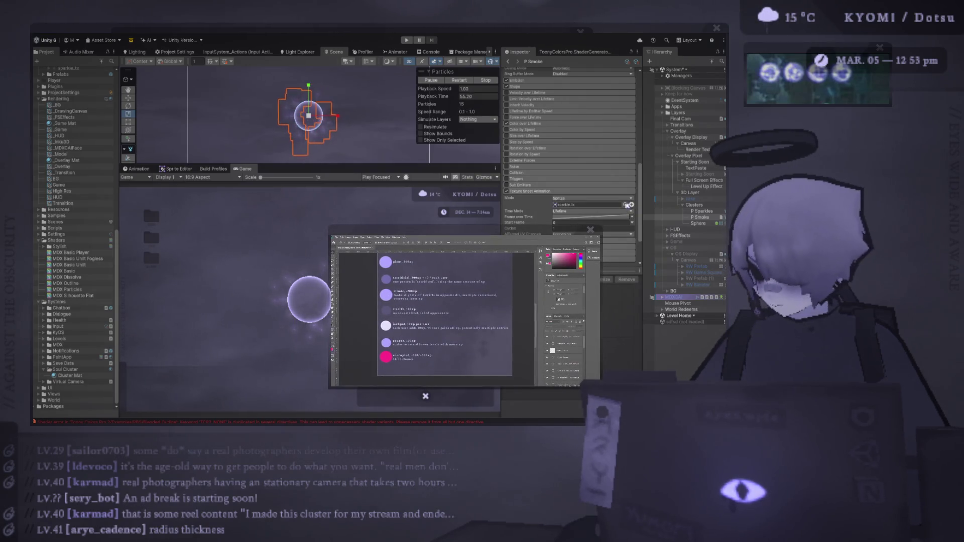
click(624, 206)
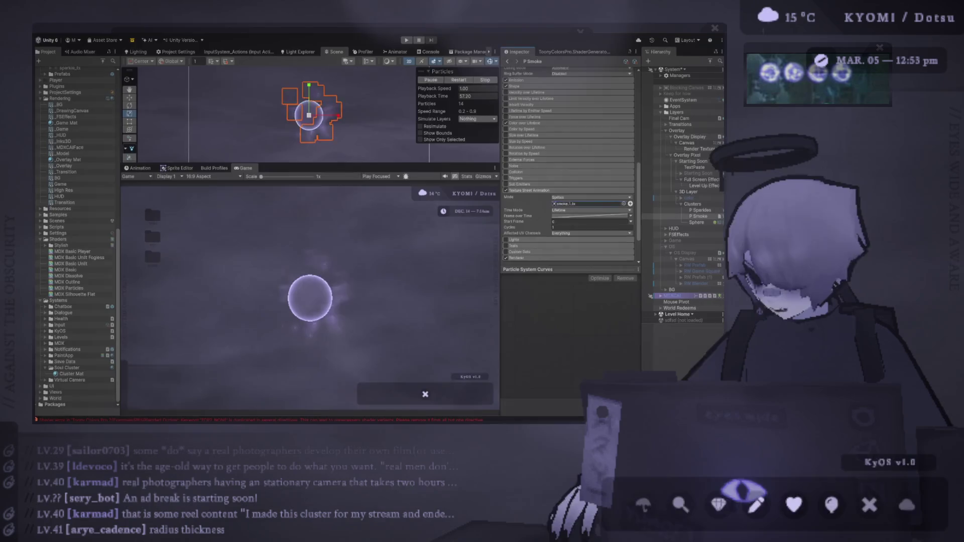
scroll(554, 177, up, 3)
scroll(554, 177, up, 5)
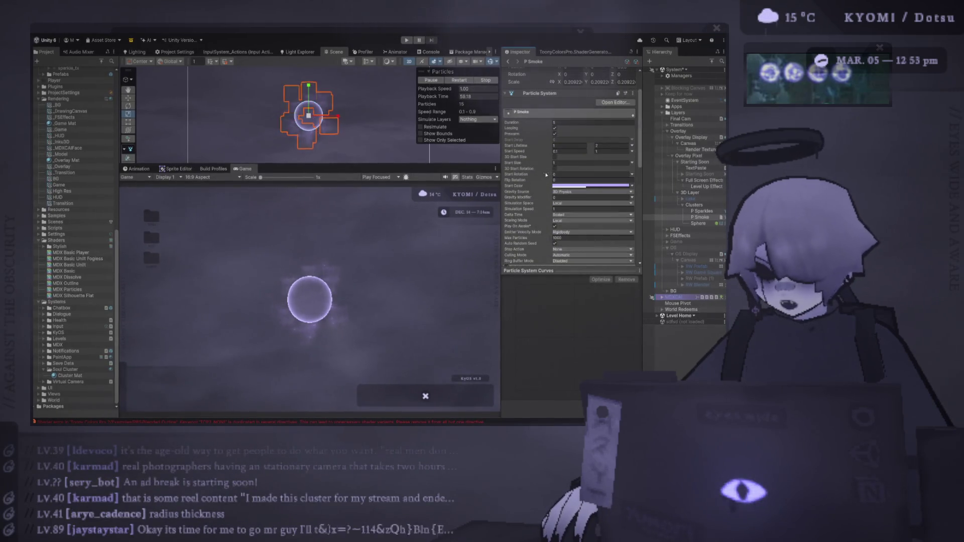
Step: Give P Smoke a random Start Size between 2 and 6, then pause the preview
click(566, 191)
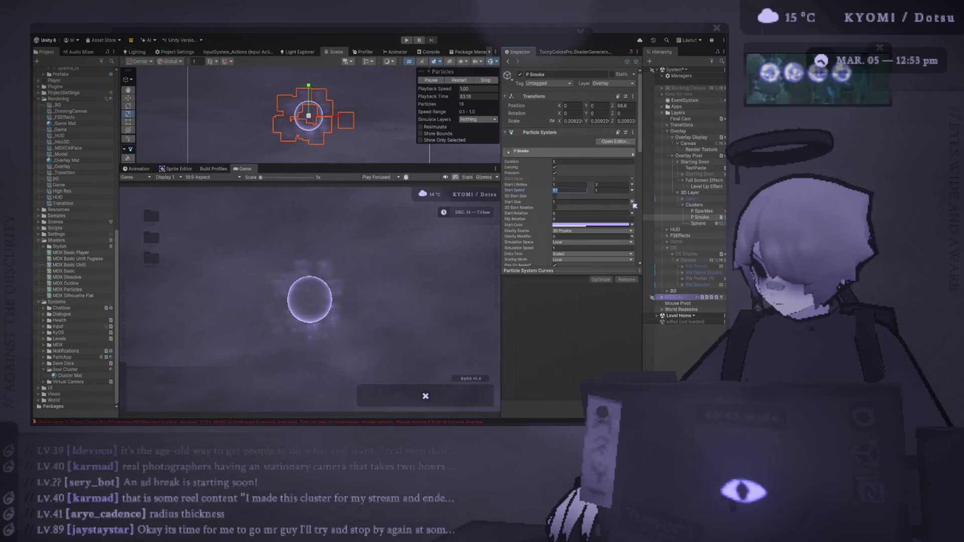
click(577, 201)
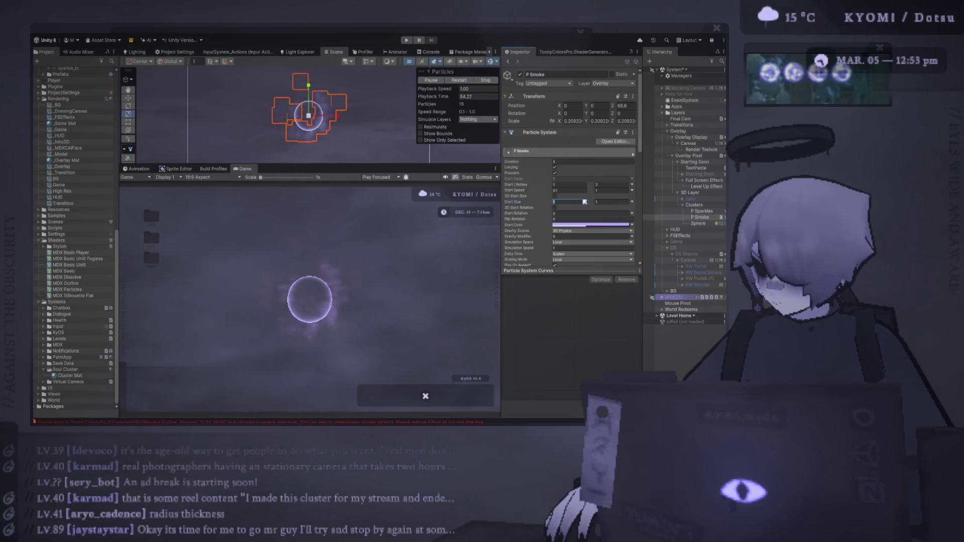
text(2)
click(611, 201)
text(6)
scroll(567, 199, down, 3)
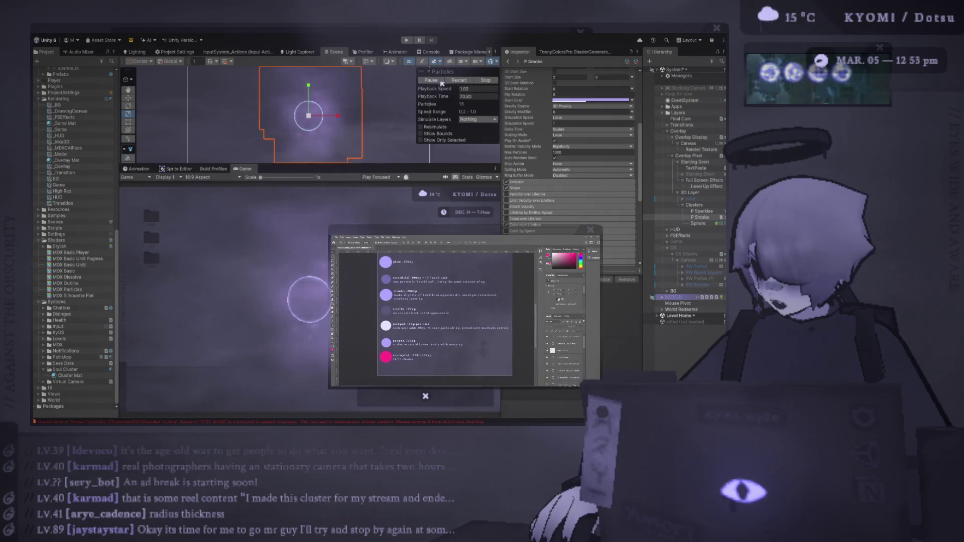
click(435, 81)
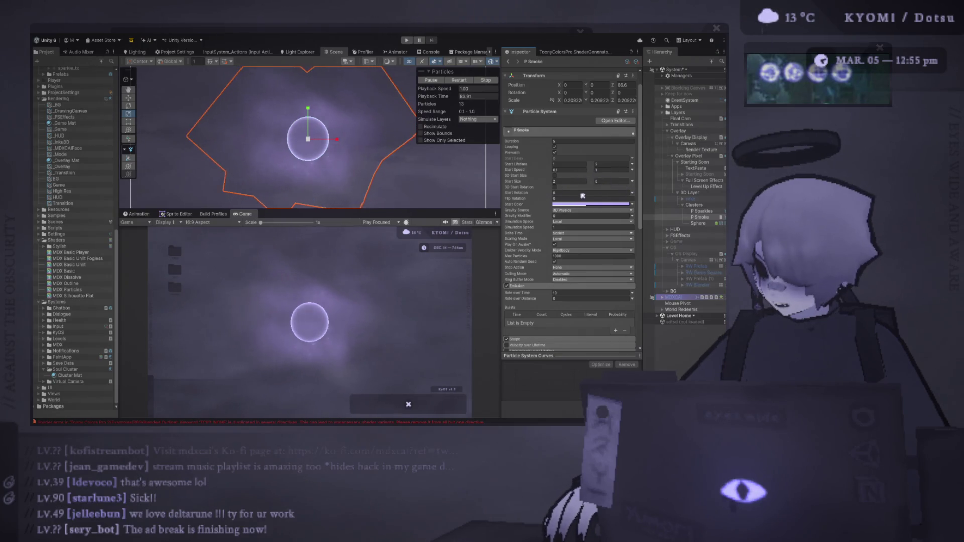
Step: Set P Smoke's Start Rotation to a random range from 0 to 360
click(631, 192)
click(602, 221)
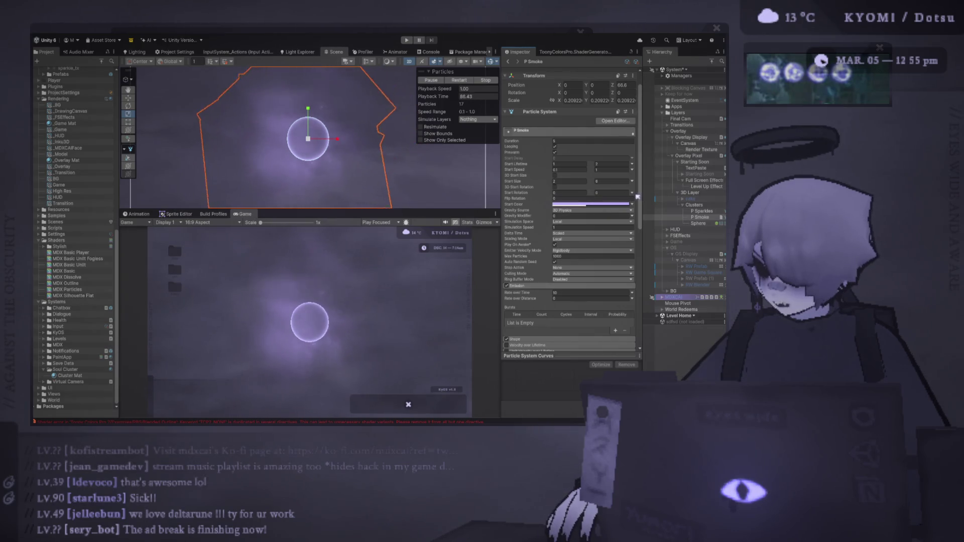
click(609, 193)
text(360)
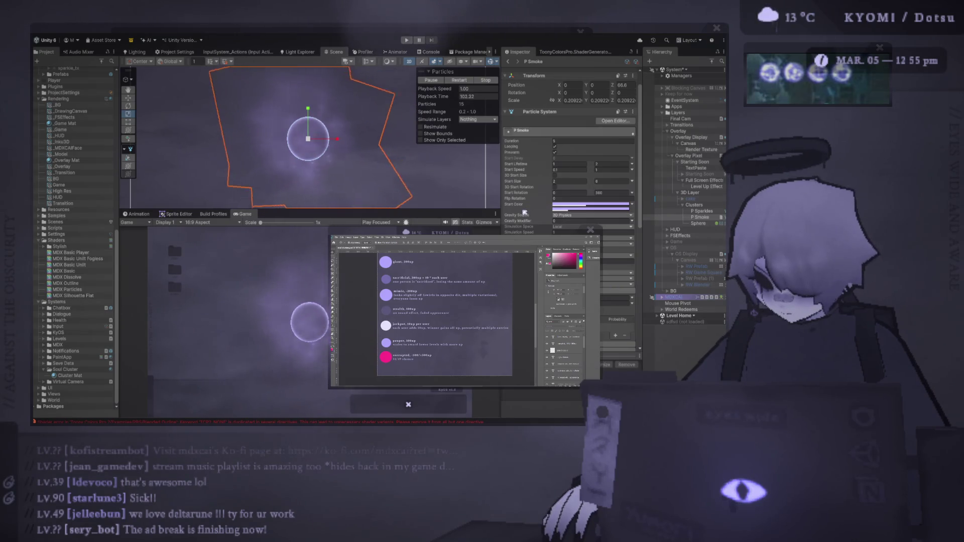
Step: Expand the Color by Speed and Shape modules, checking the Photoshop document in between
scroll(525, 213, down, 5)
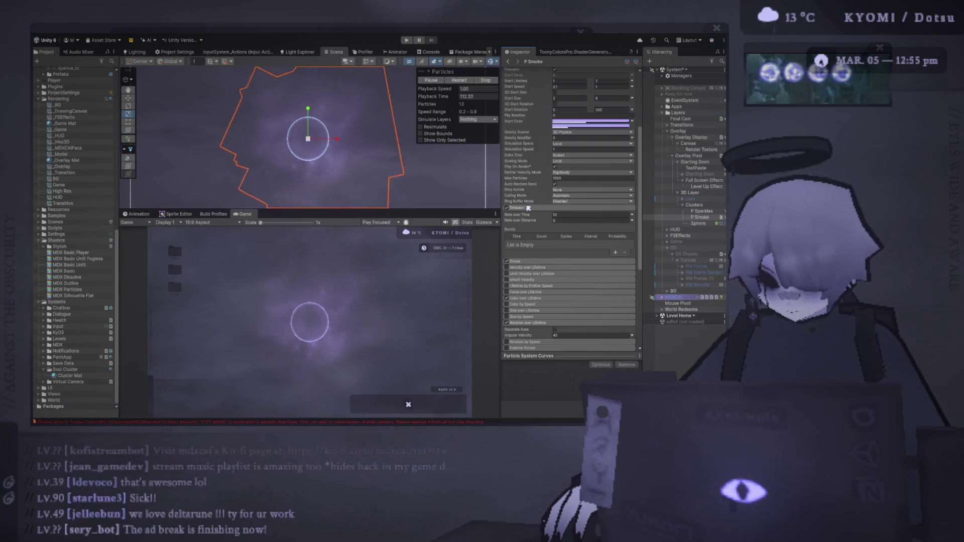
click(531, 304)
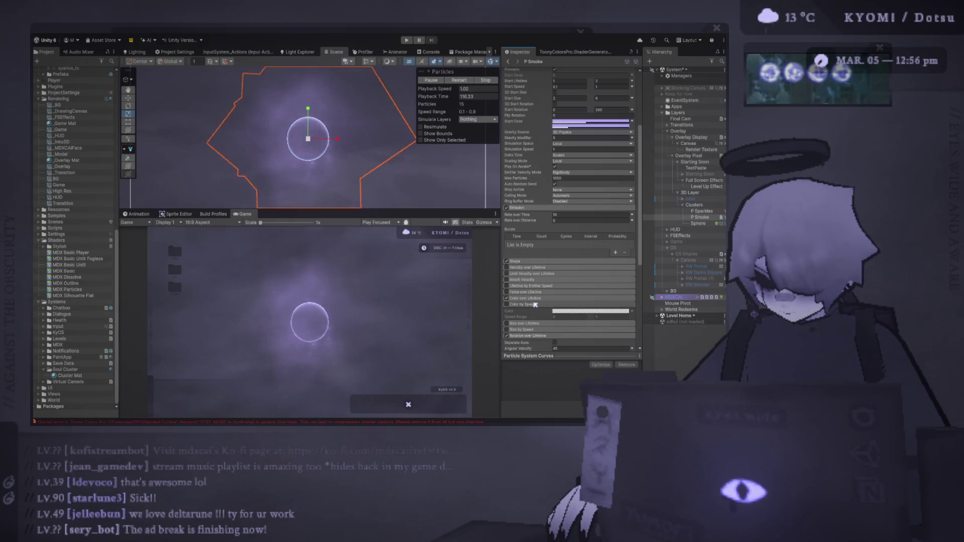
key(alt+Tab)
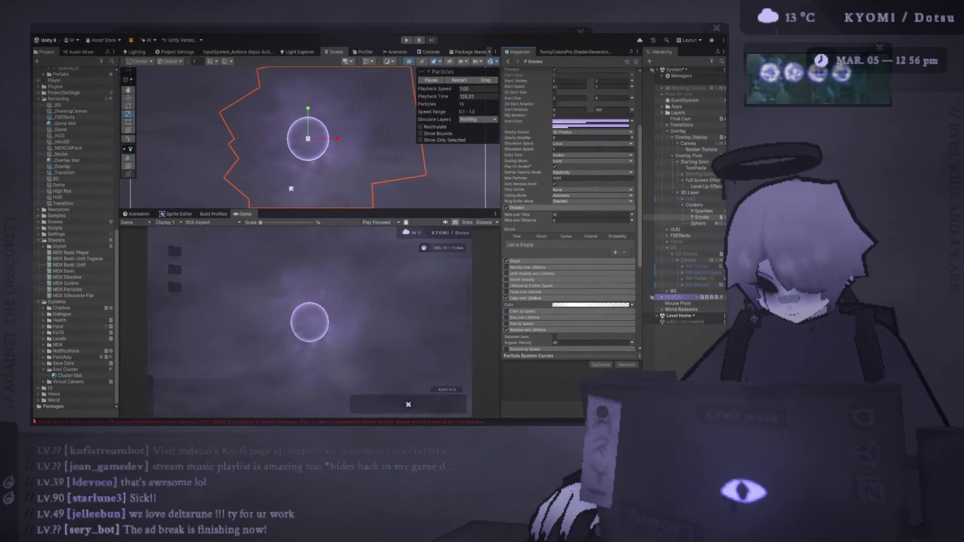
scroll(528, 242, down, 1)
click(528, 241)
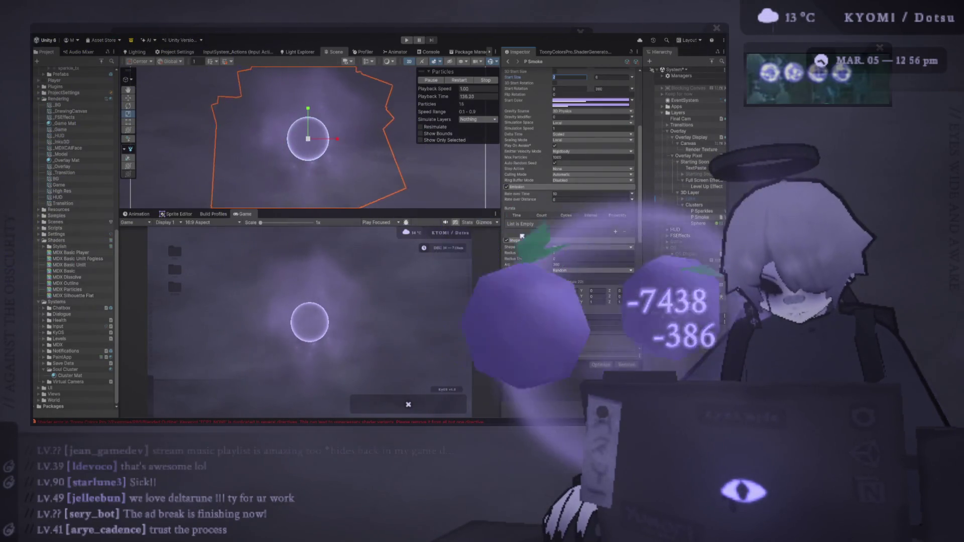
Step: Set Radius Thickness 1, radius 0.58 and max Start Size 4, then restart the preview
drag(532, 261, 557, 260)
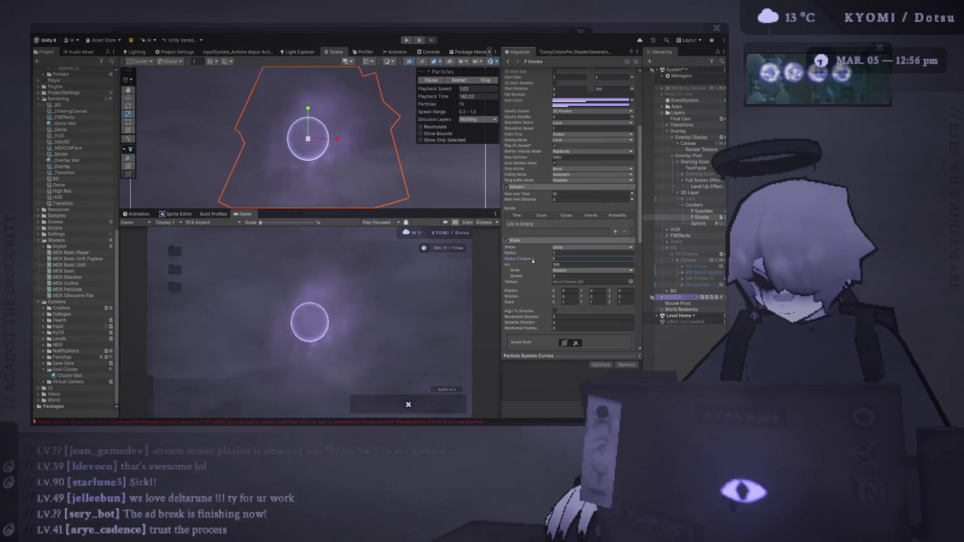
drag(532, 253, 515, 255)
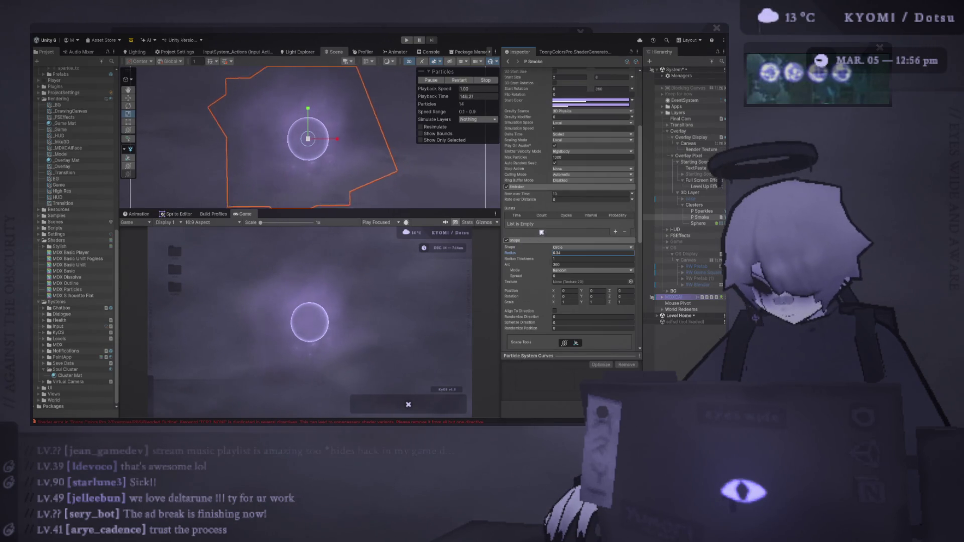
scroll(614, 175, up, 5)
click(610, 181)
text(4)
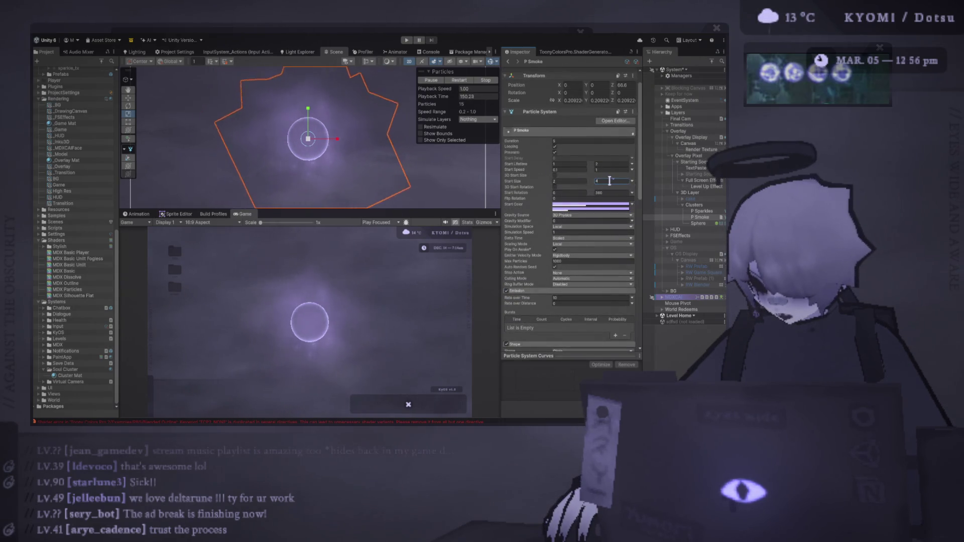
click(456, 80)
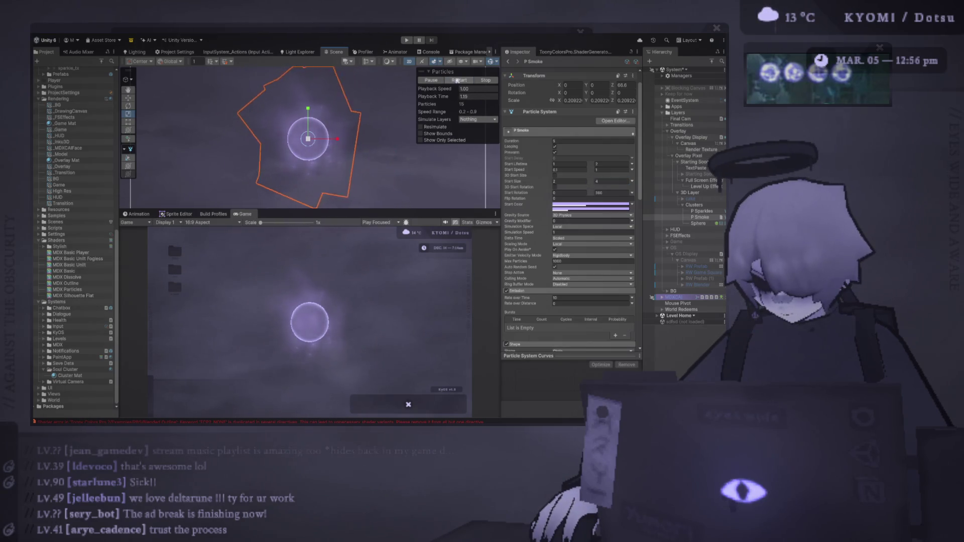
mouse_move(368, 210)
mouse_down()
mouse_move(346, 119)
mouse_move(346, 152)
mouse_up()
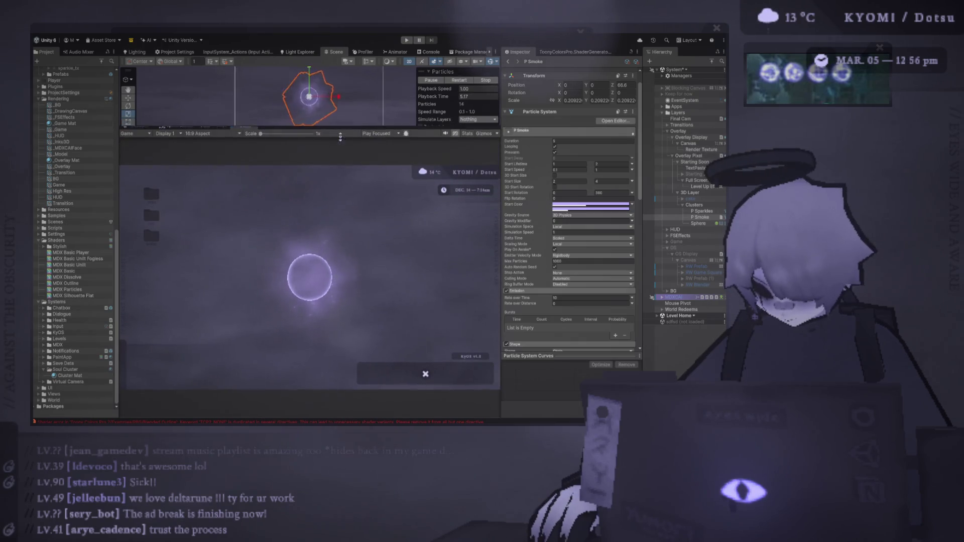
Step: Cap P Smoke's random Start Speed at a maximum of 0.4 and restart the particle preview
scroll(527, 227, down, 5)
scroll(528, 227, down, 3)
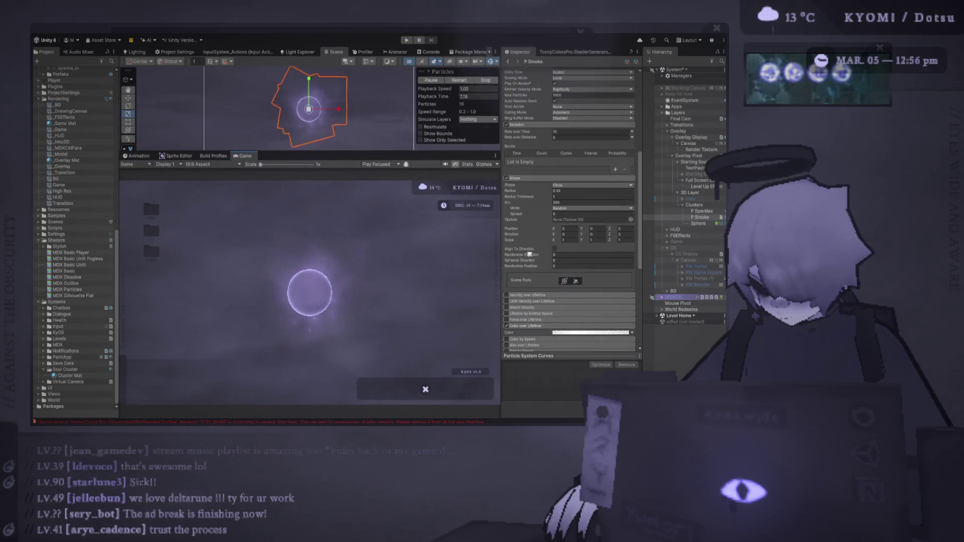
scroll(521, 217, down, 3)
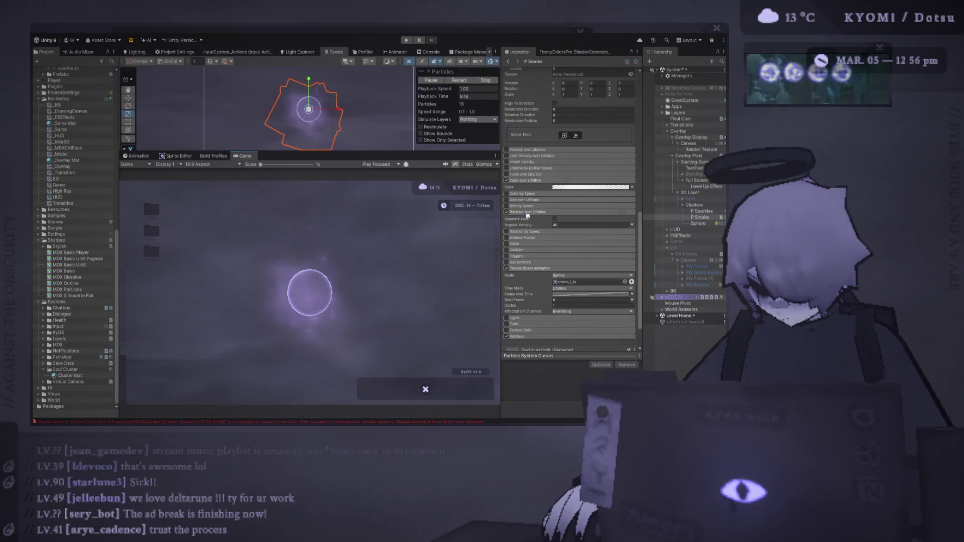
click(567, 224)
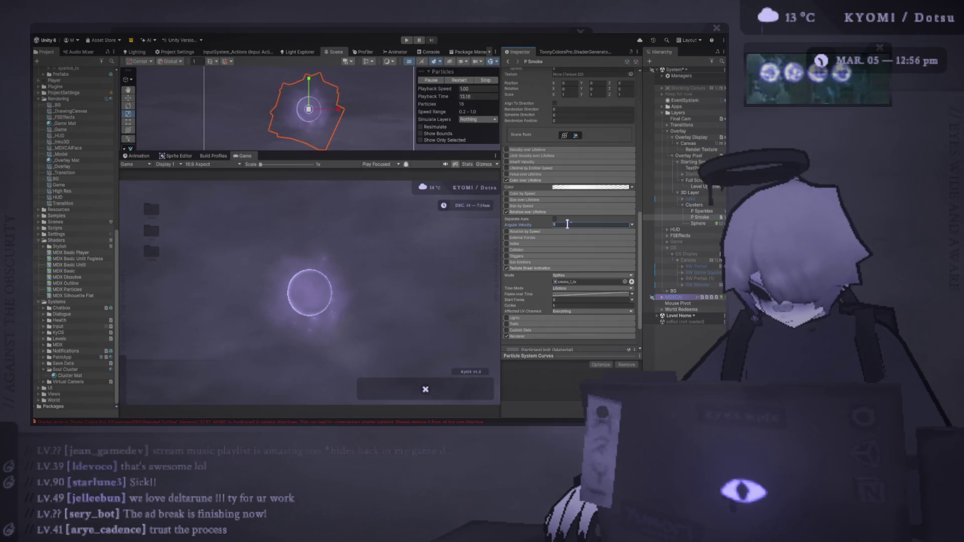
scroll(587, 184, up, 5)
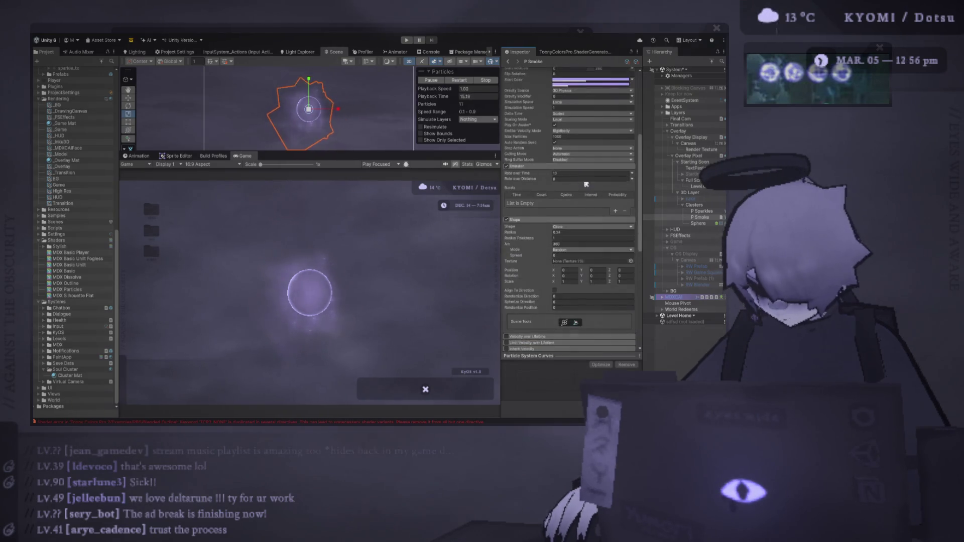
scroll(586, 184, up, 5)
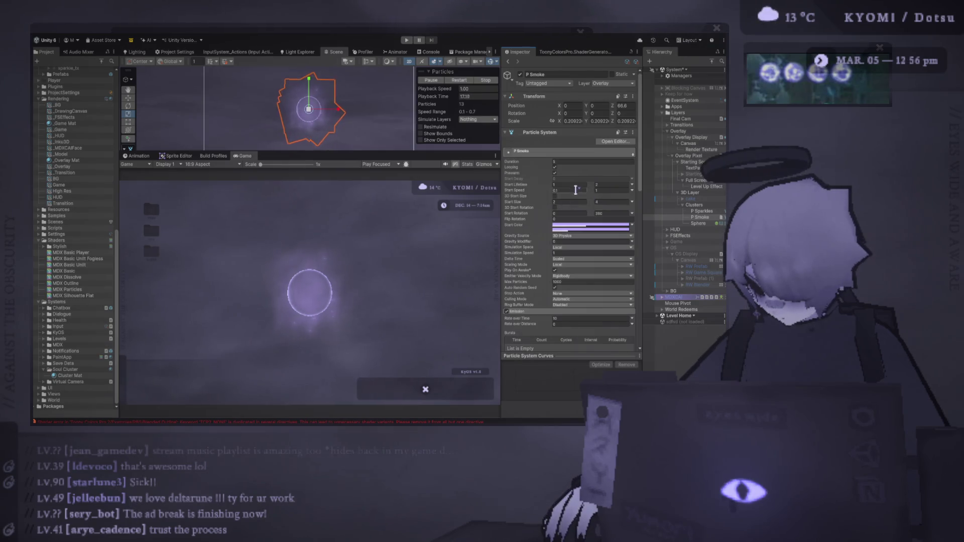
click(606, 189)
text(0.4)
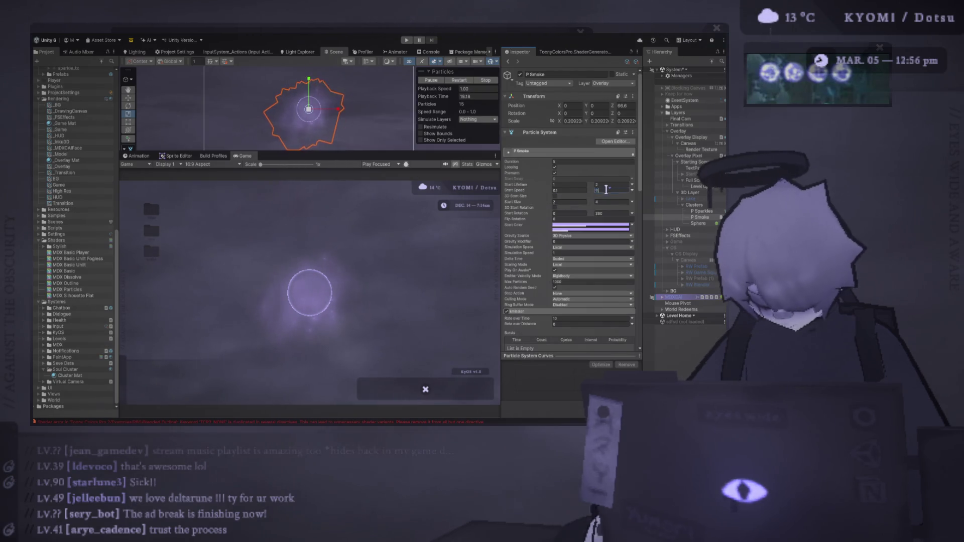
click(459, 82)
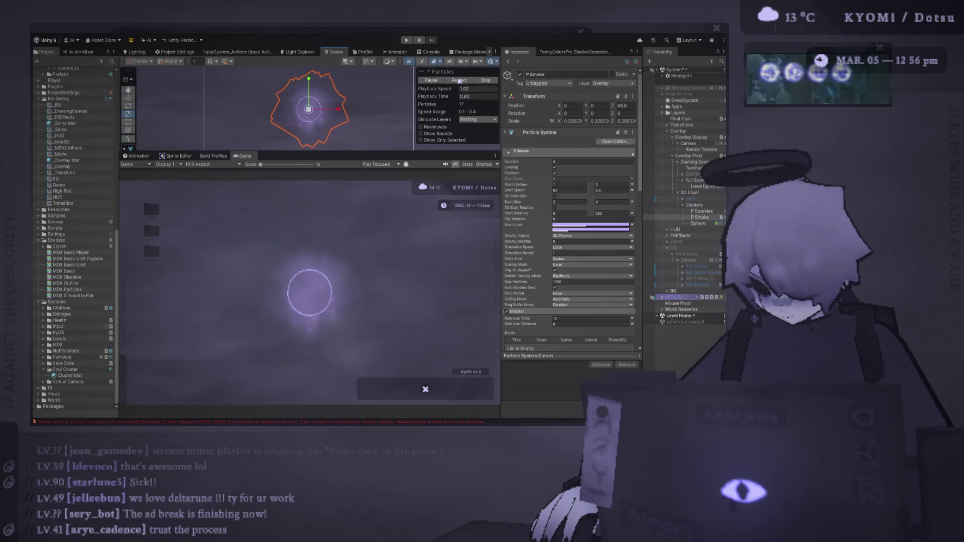
key(alt+Tab)
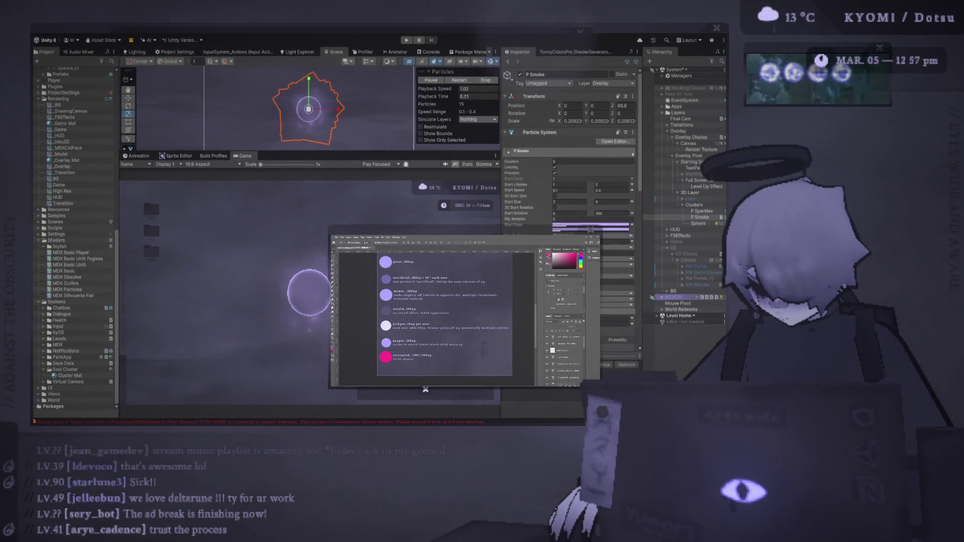
Step: Replay the particle effect and add P Sparkles to the P Smoke selection
click(463, 80)
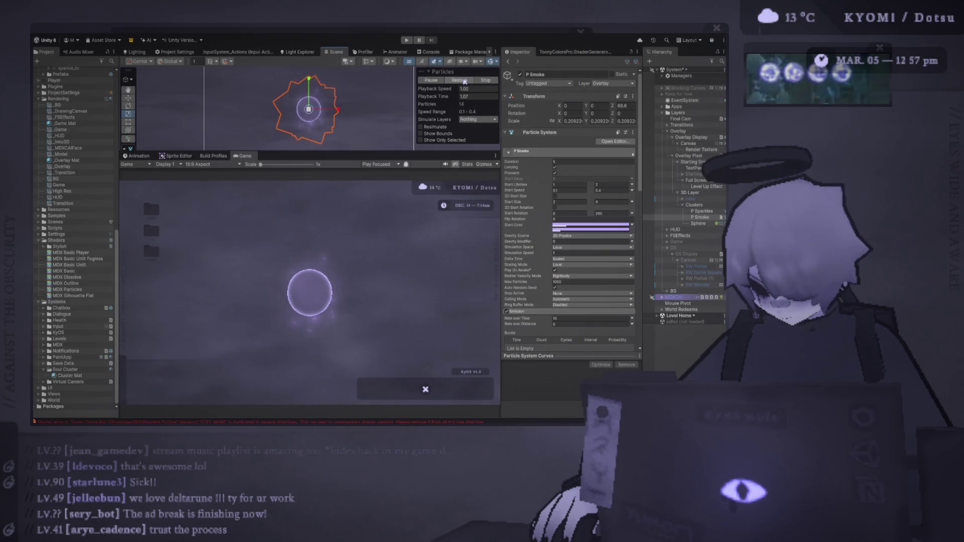
key(alt+Tab)
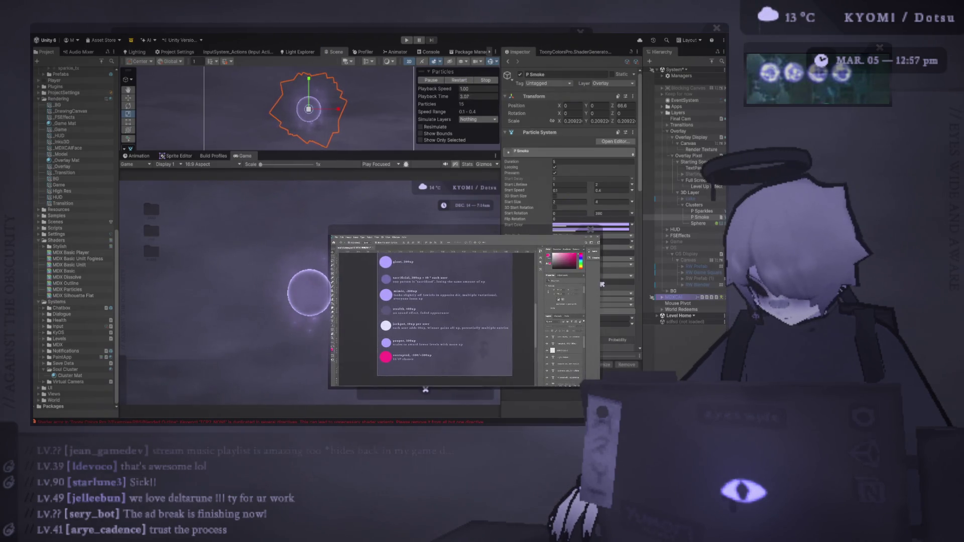
click(461, 80)
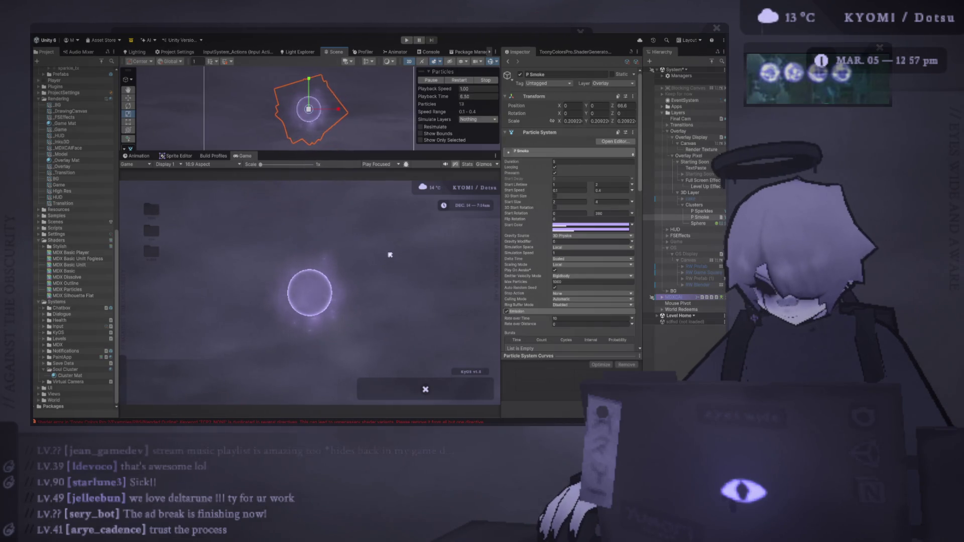
ctrl+click(657, 212)
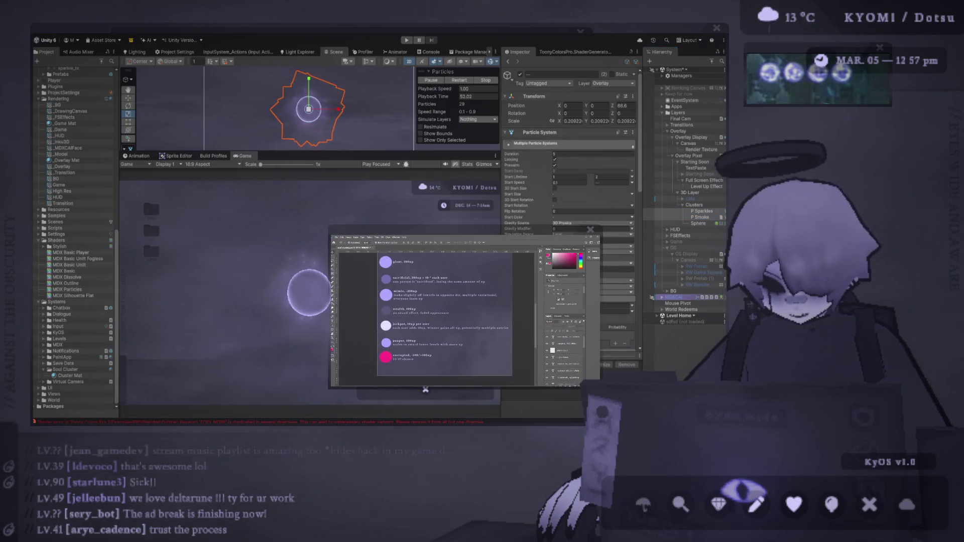
Step: Raise the Scene/Game splitter slightly so the Game view is taller, then replay the particles
click(217, 325)
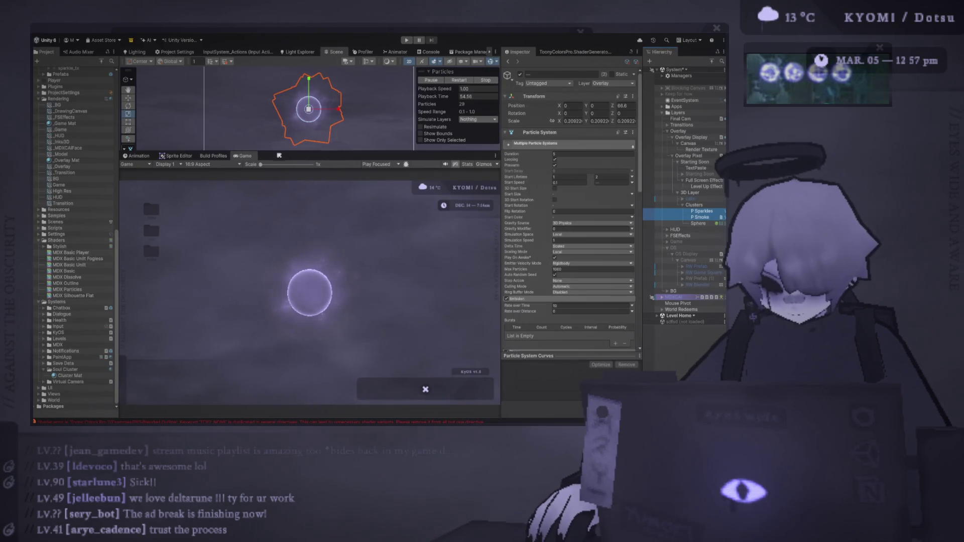
drag(286, 154, 286, 140)
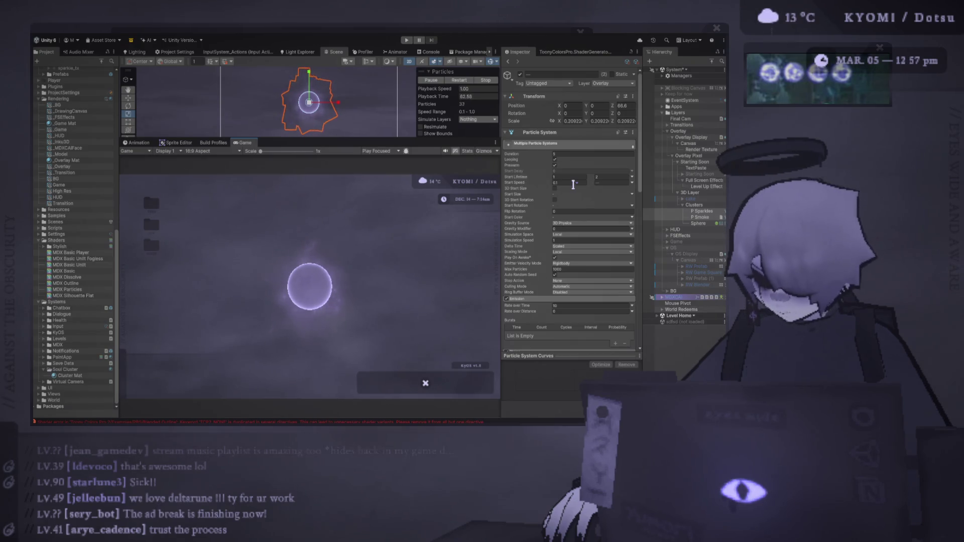
click(455, 80)
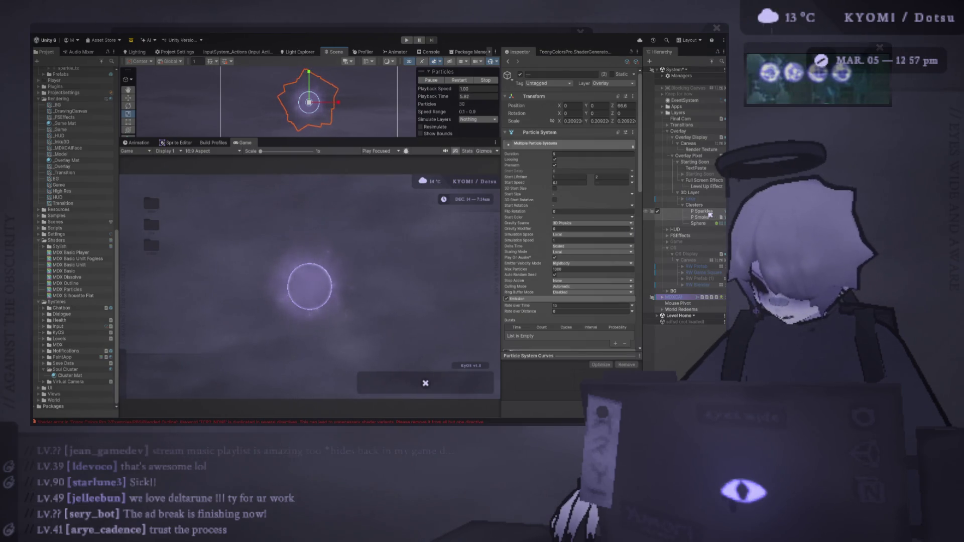
click(706, 211)
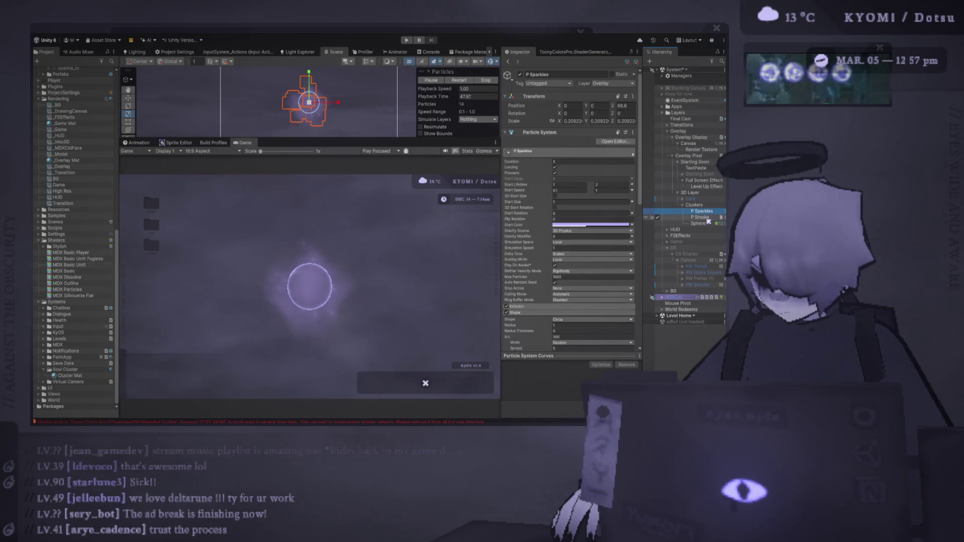
ctrl+click(708, 219)
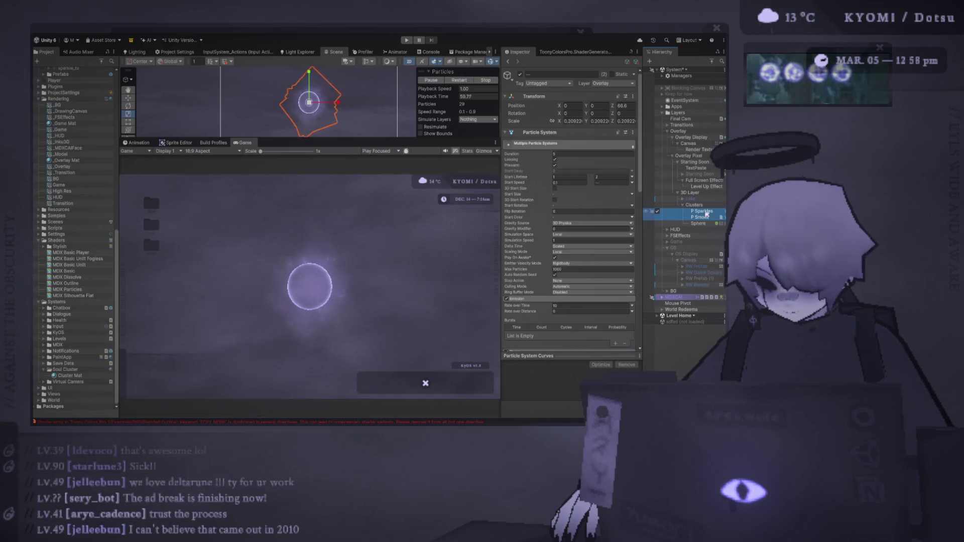
ctrl+click(708, 217)
click(708, 218)
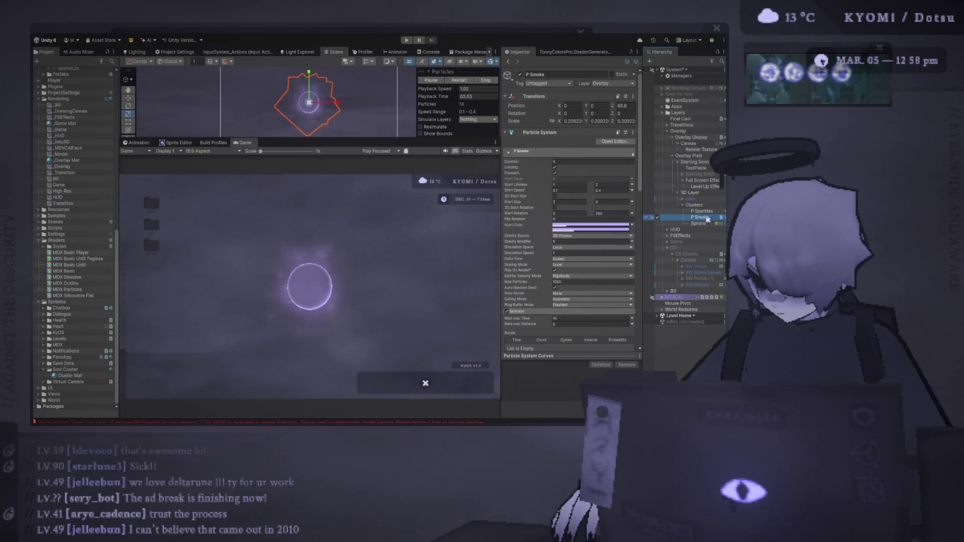
click(579, 121)
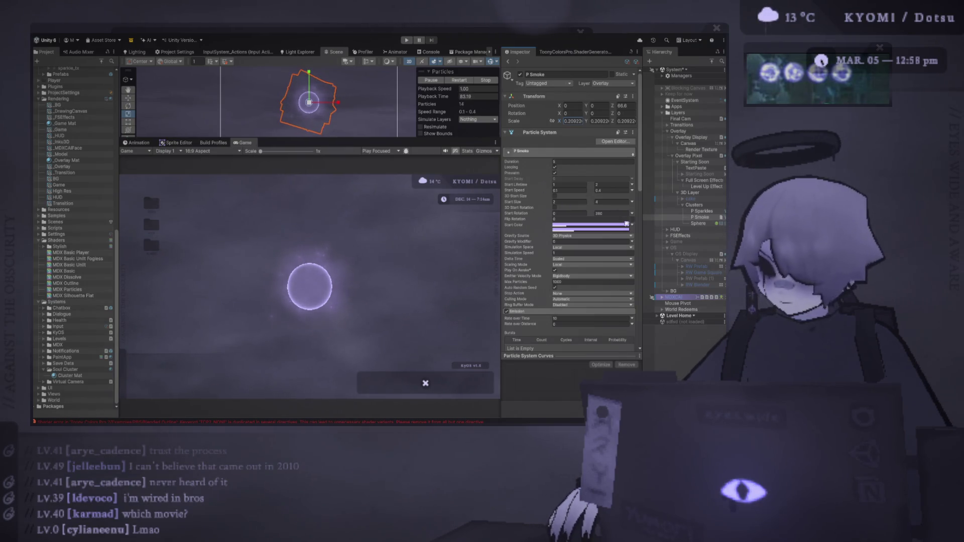
ctrl+click(703, 211)
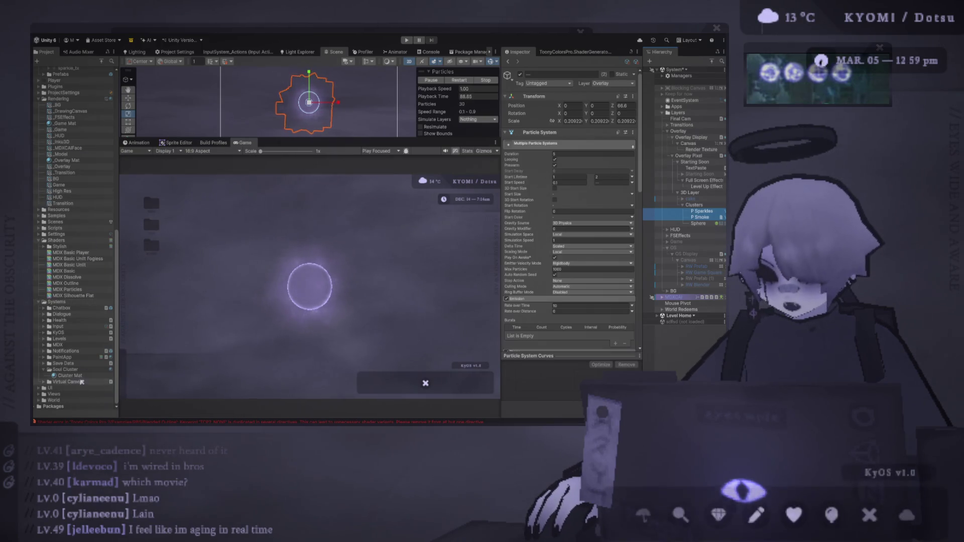
Step: Tune Cluster Mat's rim to power 1.23, intensity 0.95, noise scale 0.91 and noise speed 0.16
click(70, 376)
click(571, 172)
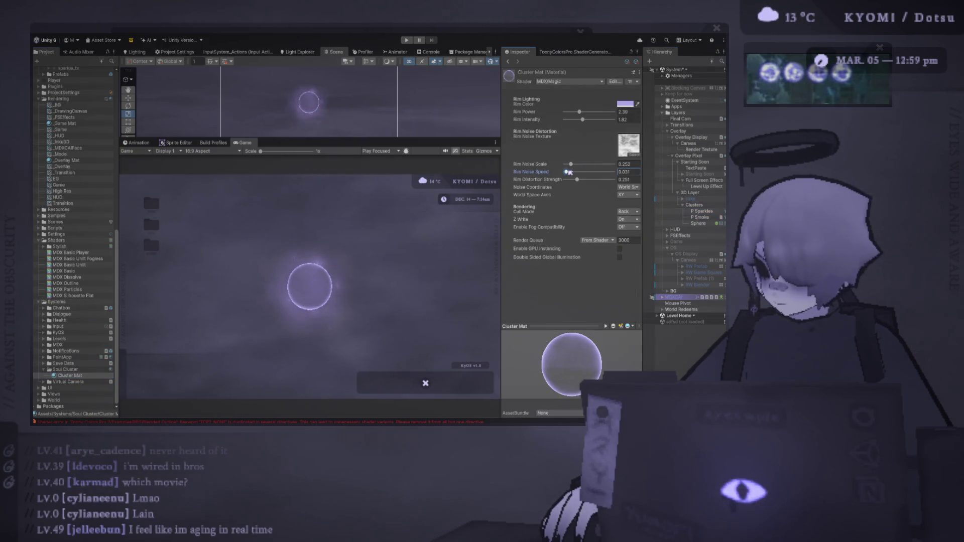
mouse_move(571, 164)
mouse_down()
mouse_move(591, 166)
mouse_move(573, 173)
mouse_up()
click(572, 172)
mouse_move(582, 119)
mouse_down()
mouse_move(609, 121)
mouse_move(573, 112)
mouse_move(576, 120)
mouse_up()
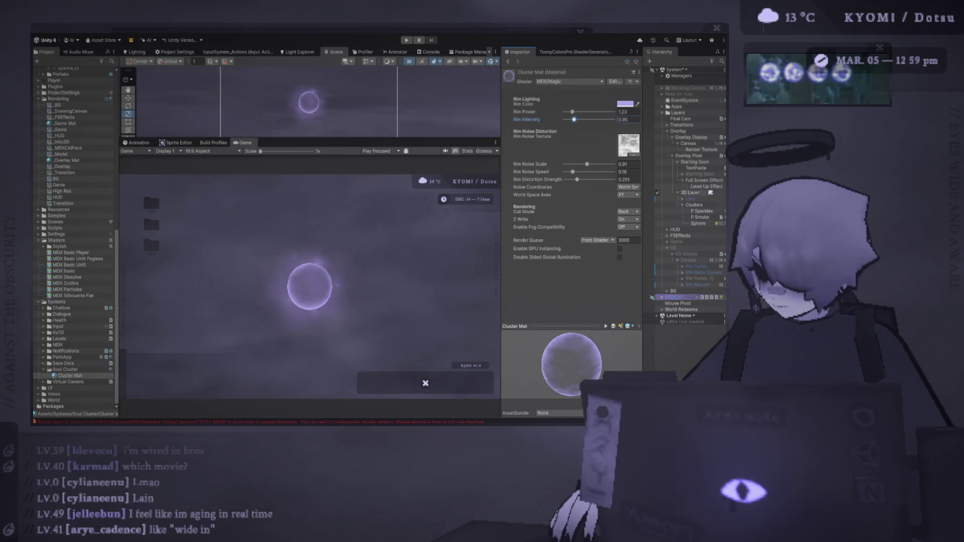
click(703, 211)
shift+click(701, 217)
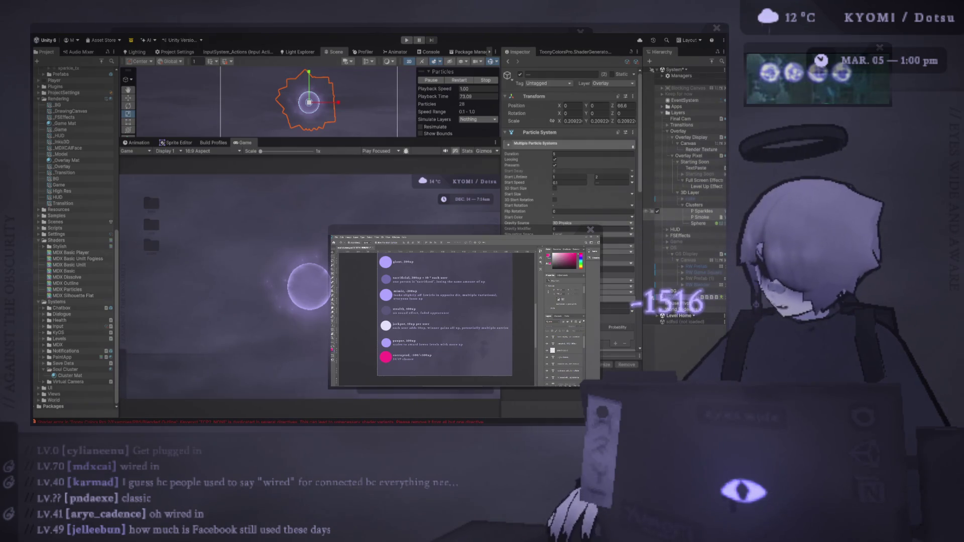
Step: Replay the sparkles against the Photoshop reference and zoom the Game view to 1.3x
click(703, 212)
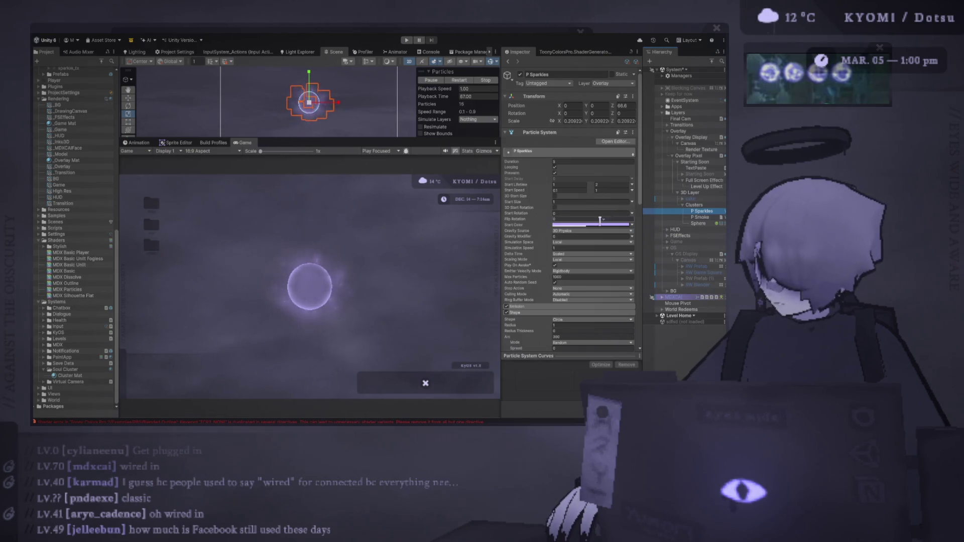
key(alt+Tab)
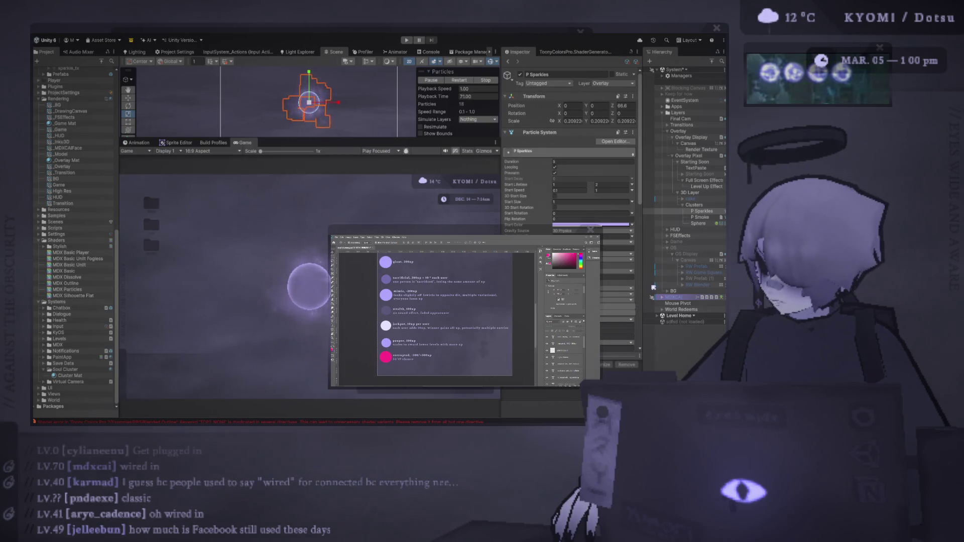
click(470, 80)
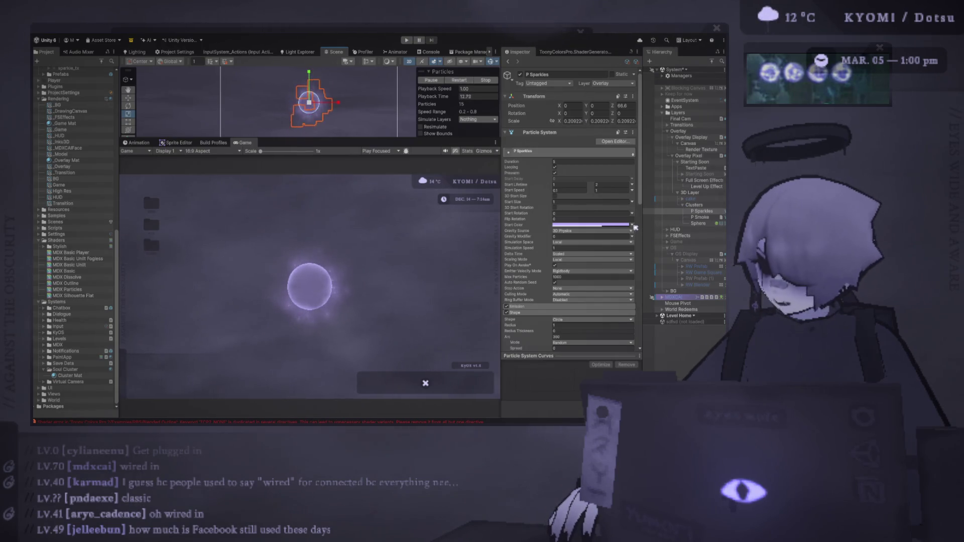
key(alt+Tab)
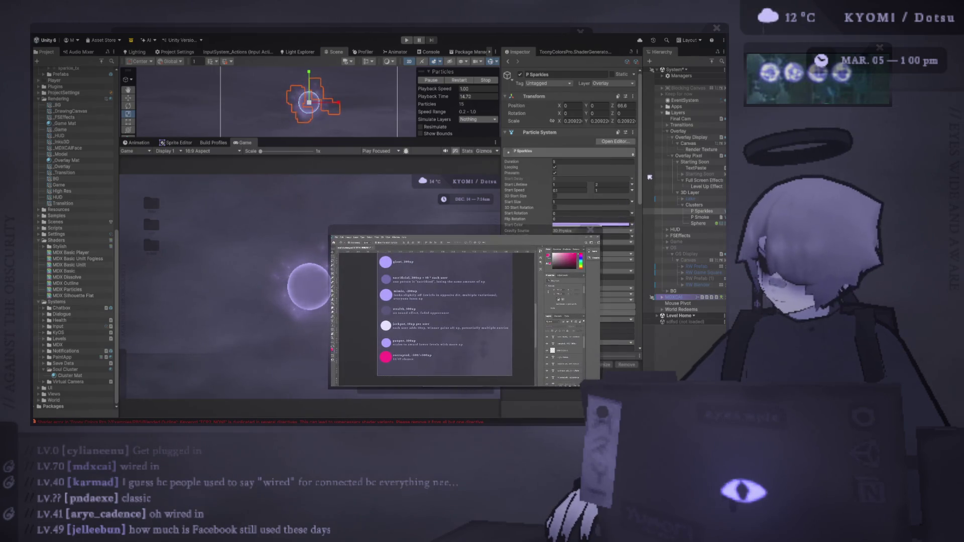
click(458, 80)
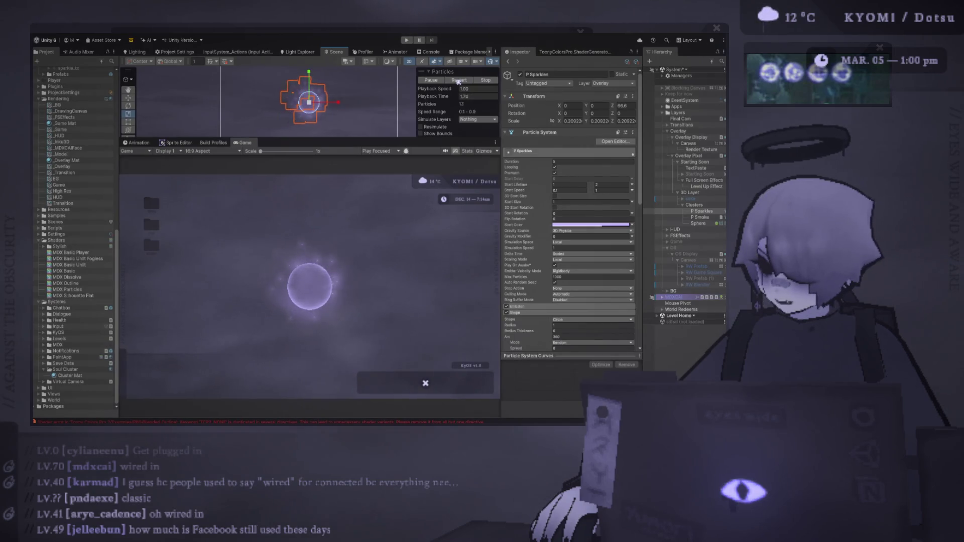
drag(260, 151, 258, 152)
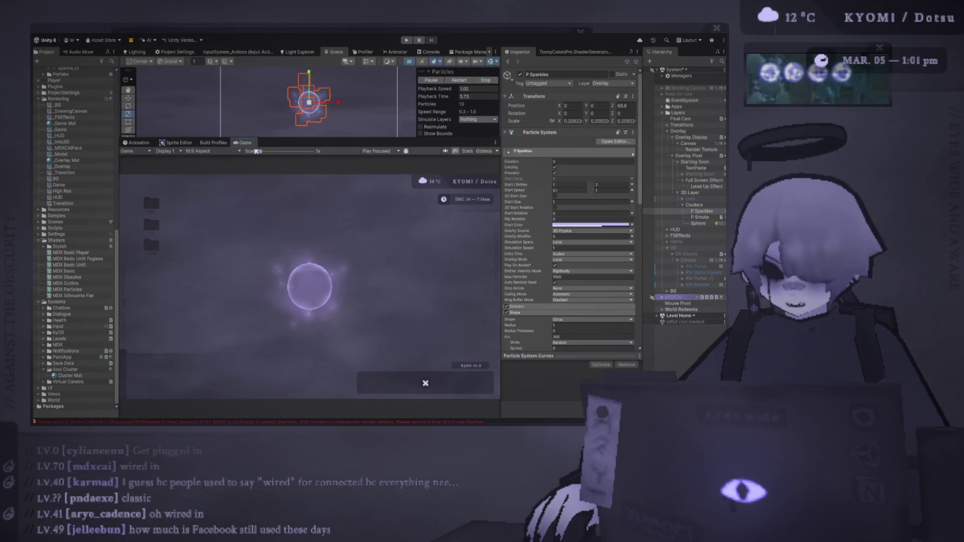
click(698, 223)
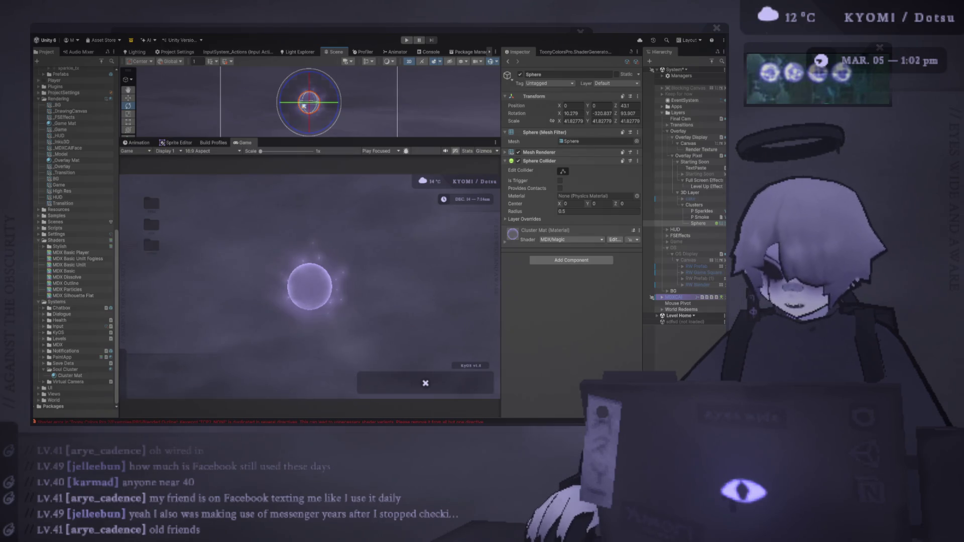
Step: Lower P Smoke's Emission Rate over Time to 5, replay, and reselect P Sparkles alongside it
shift+click(702, 218)
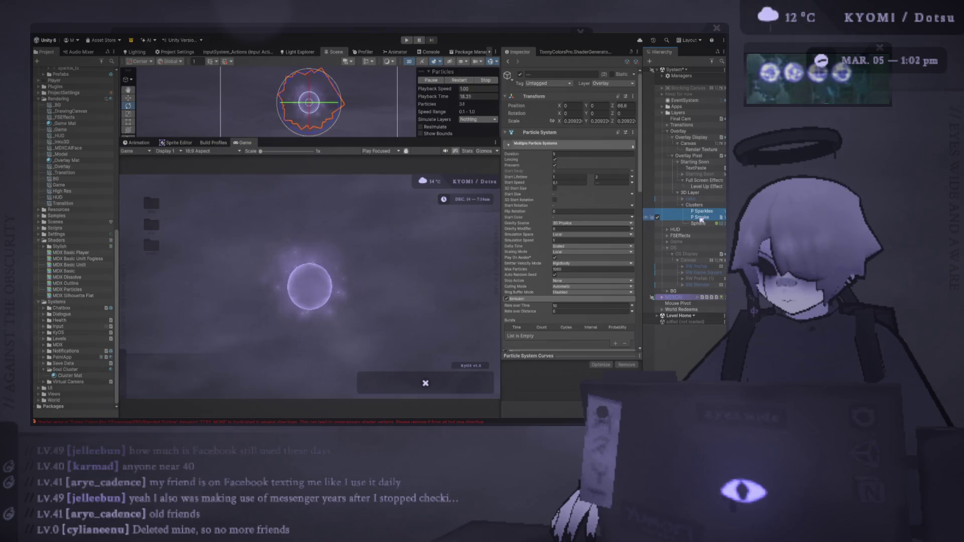
click(698, 223)
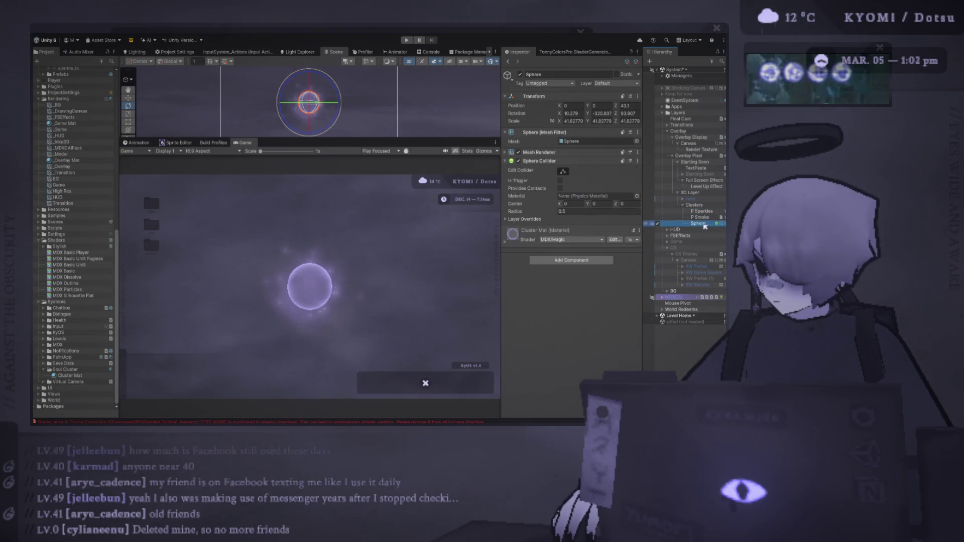
click(701, 217)
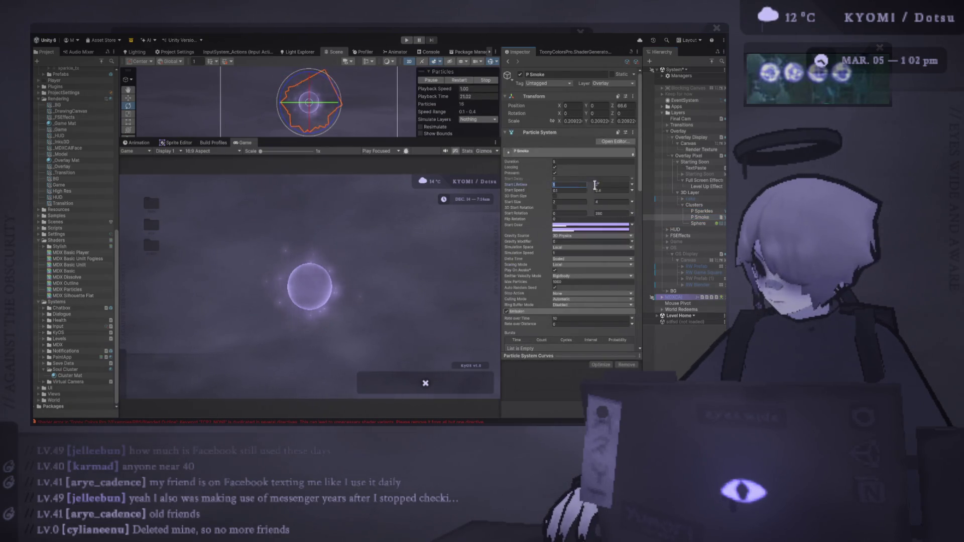
scroll(584, 241, down, 5)
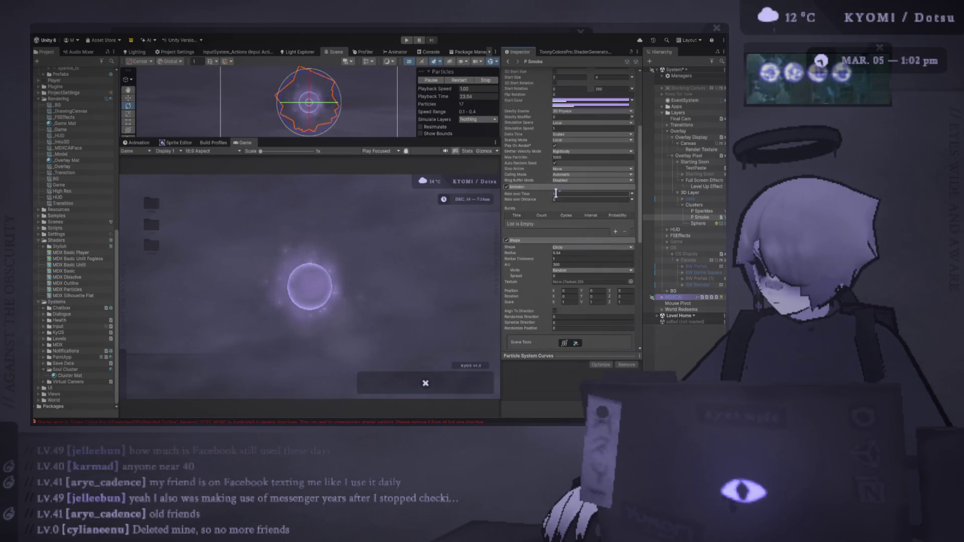
scroll(583, 241, down, 3)
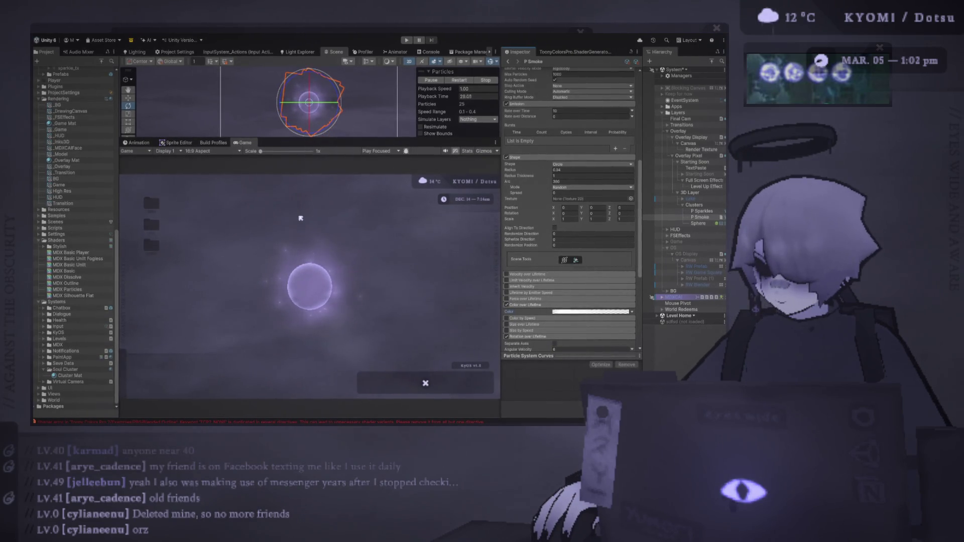
scroll(572, 134, up, 3)
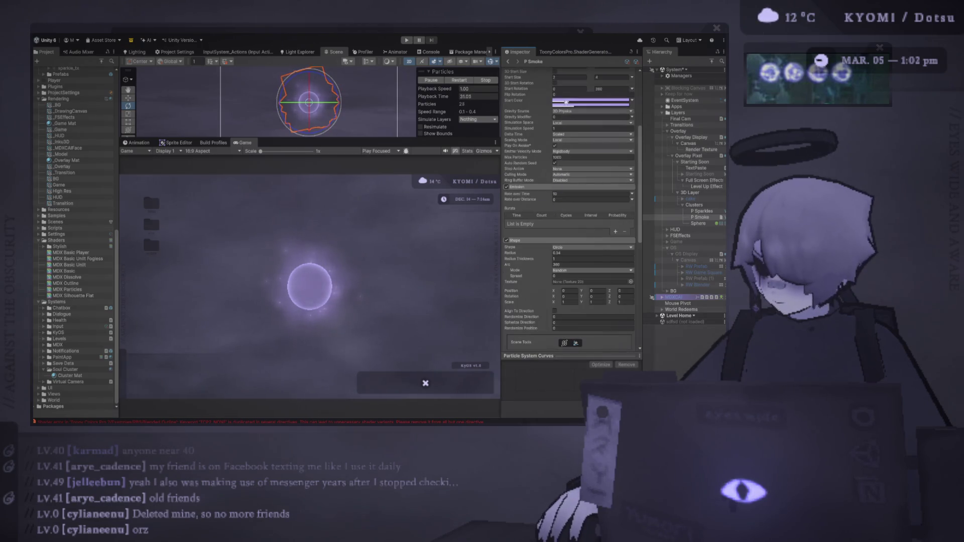
click(565, 194)
text(5)
click(459, 81)
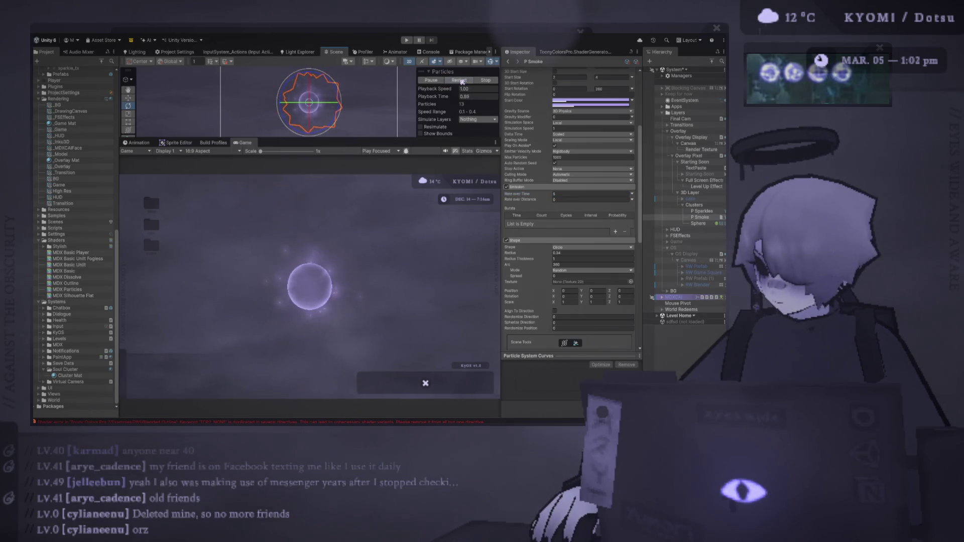
ctrl+click(702, 211)
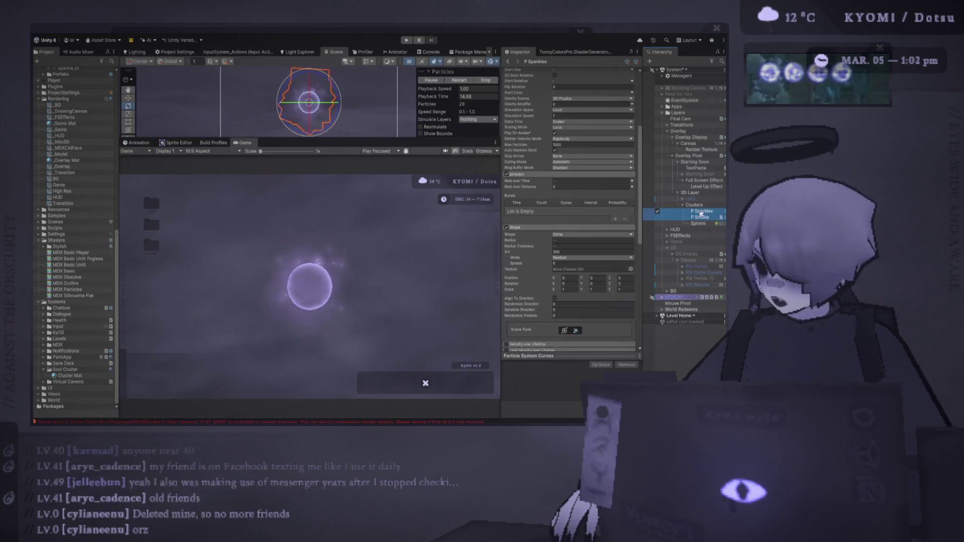
Step: Duplicate P Sparkles, rename the copy 'P Sparkles' without the (1) suffix, and restart the preview
key(ctrl+d)
key(F2)
key(BackSpace)
key(BackSpace)
key(BackSpace)
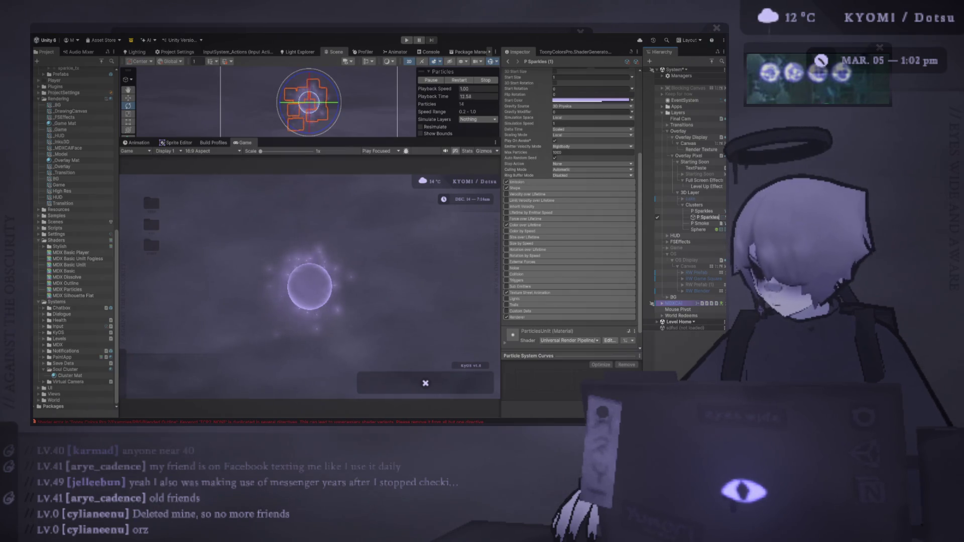
key(Return)
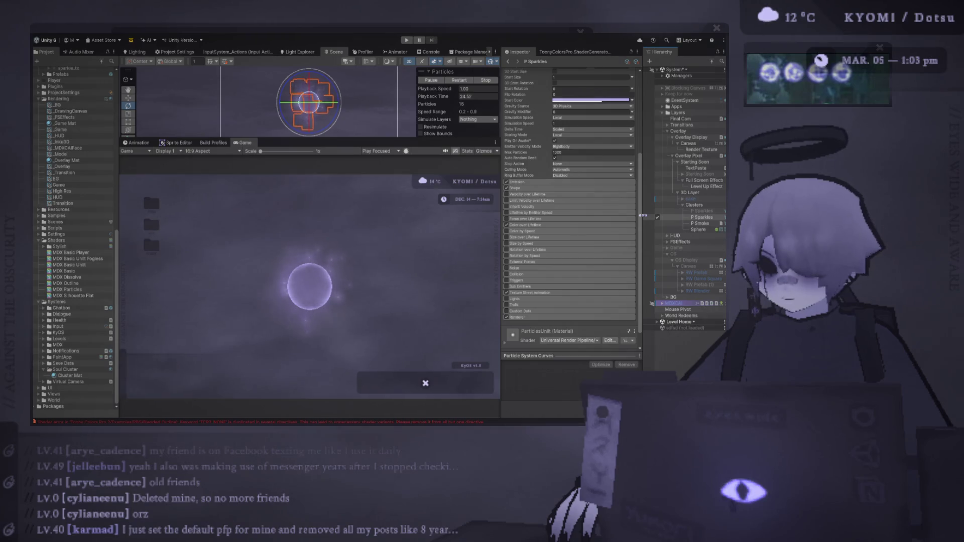
click(466, 81)
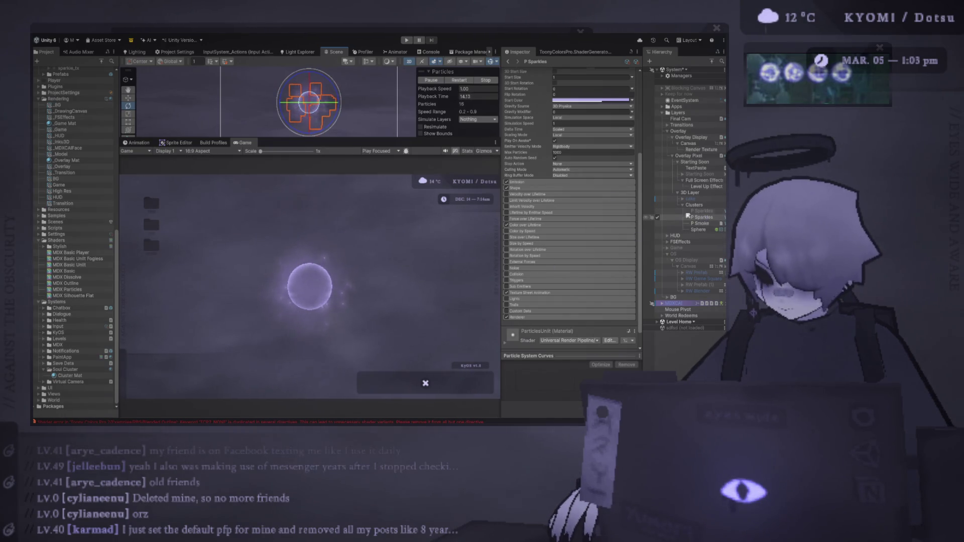
Step: Drag the Scene/Game splitter down to enlarge the Scene view
drag(360, 141, 360, 306)
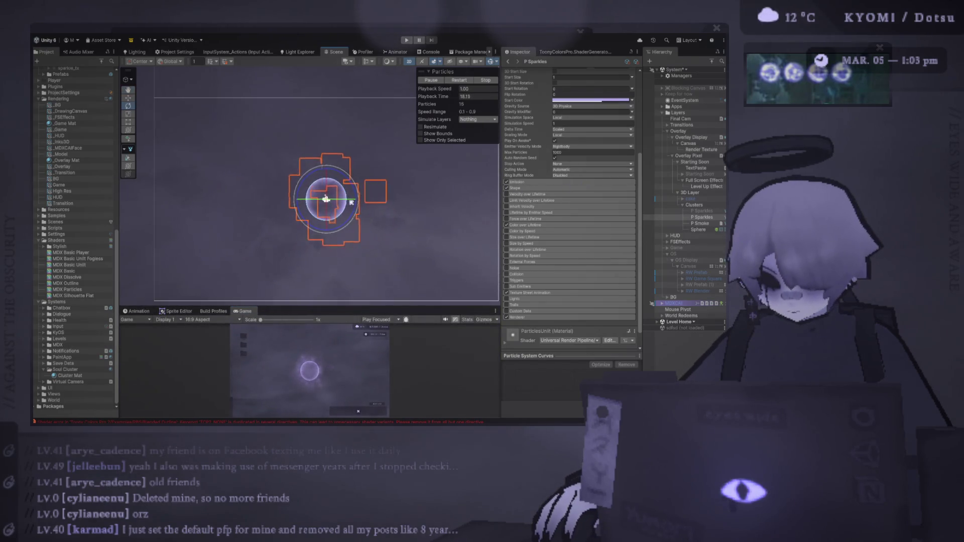
scroll(361, 166, down, 2)
scroll(311, 201, up, 2)
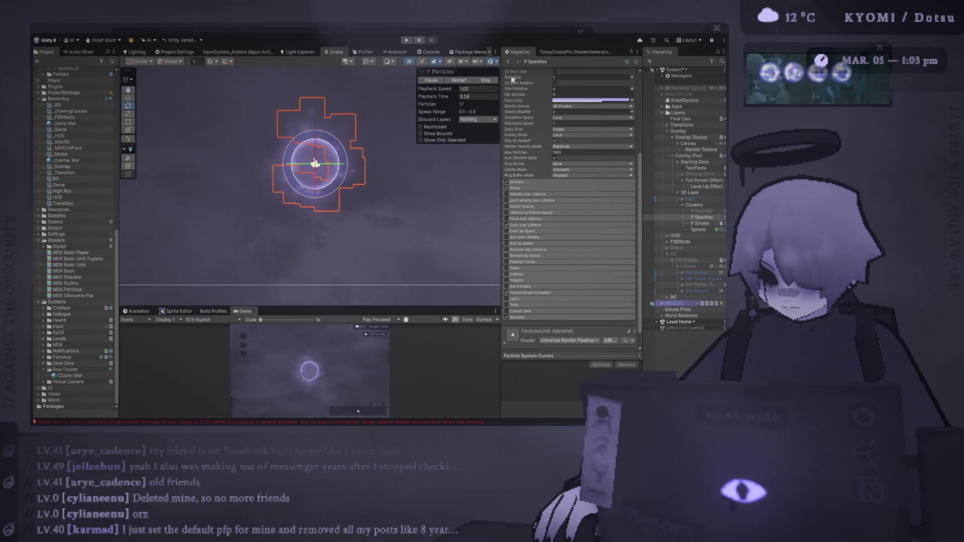
click(398, 187)
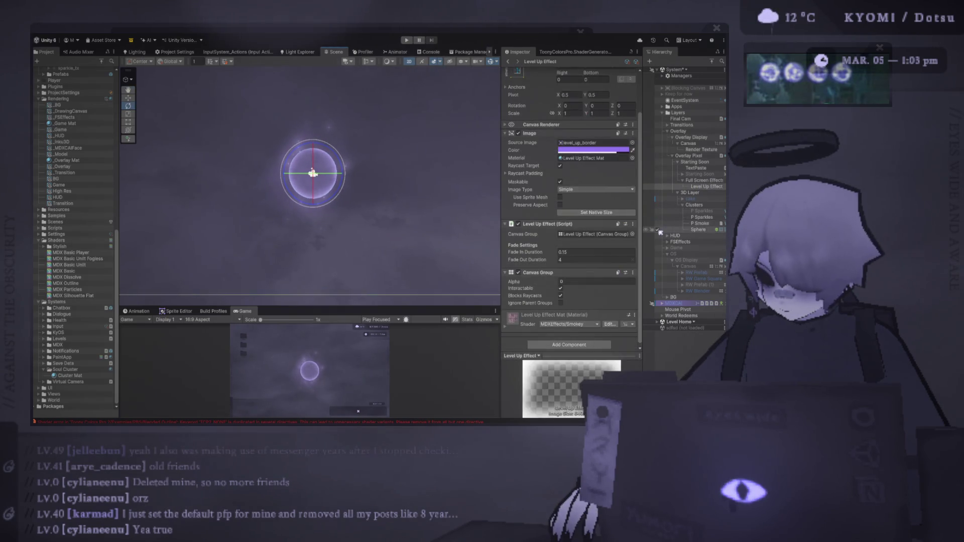
Step: Set P Sparkles' Start Lifetime to random between 3 and 4 and restart the preview
click(702, 217)
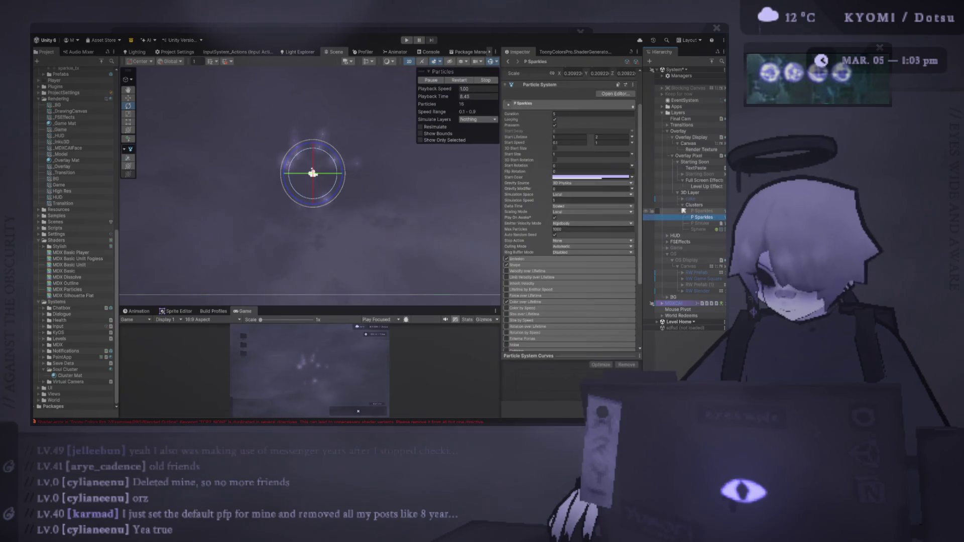
scroll(527, 206, down, 2)
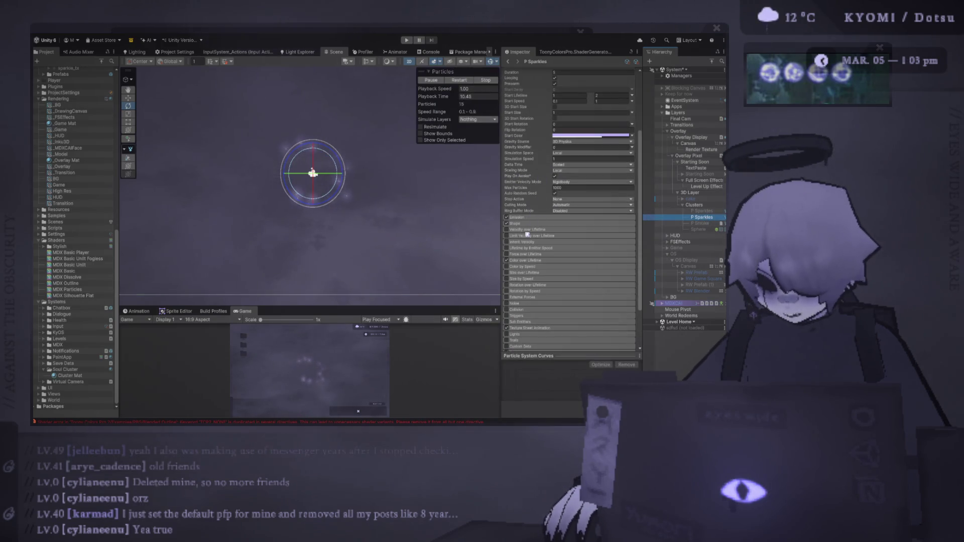
scroll(523, 253, up, 3)
click(570, 157)
text(3)
click(612, 157)
text(4)
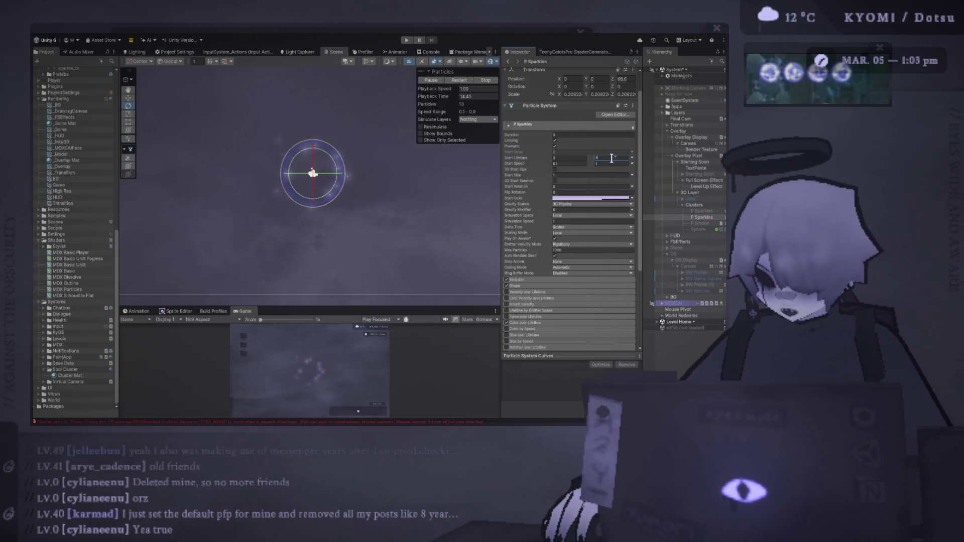
click(460, 80)
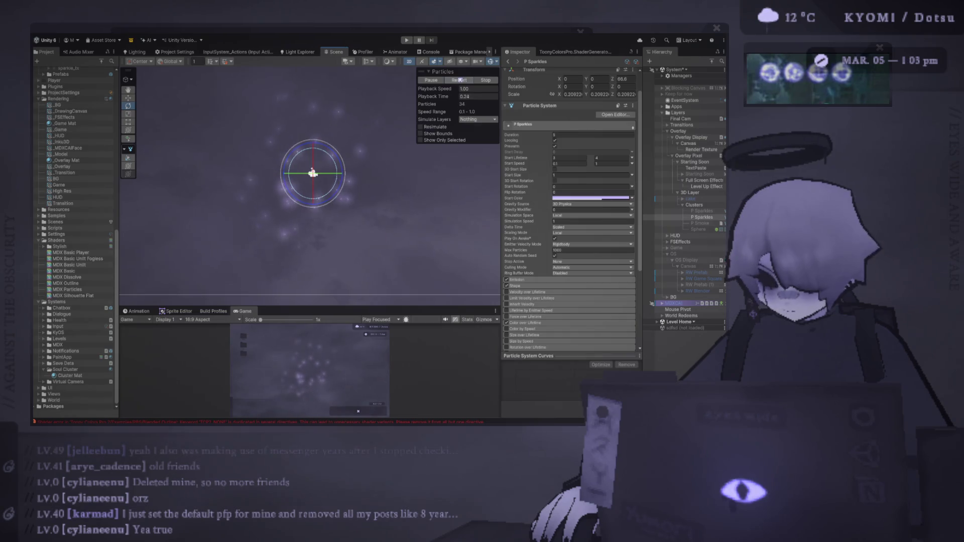
scroll(547, 279, down, 2)
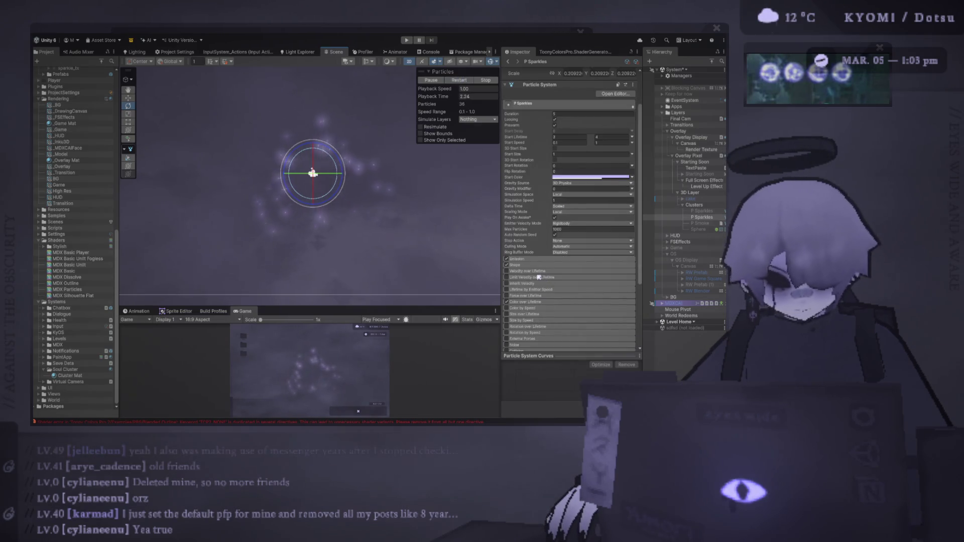
Step: Enable Velocity over Lifetime on P Sparkles, enlarge the Game view, and try Radial 1 before resetting it to 0
click(507, 271)
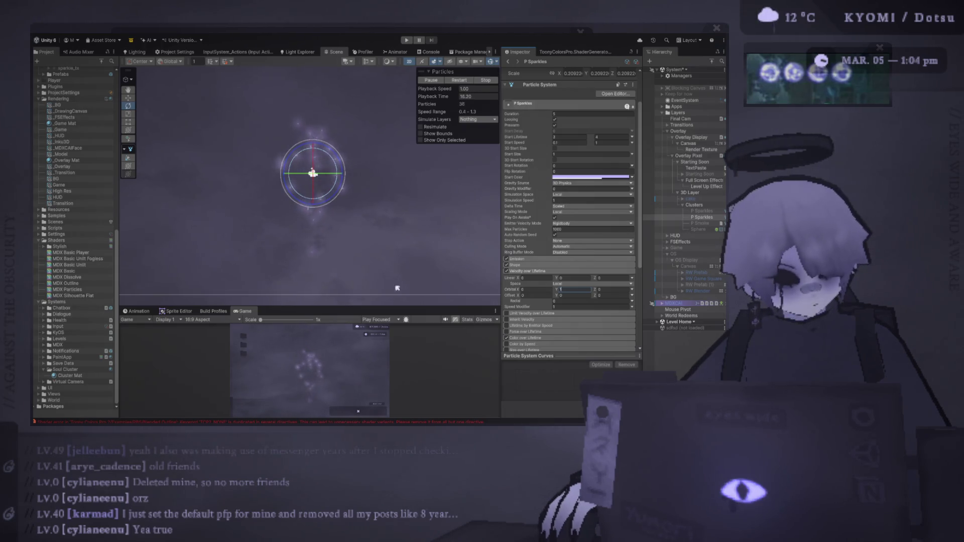
drag(402, 305, 397, 111)
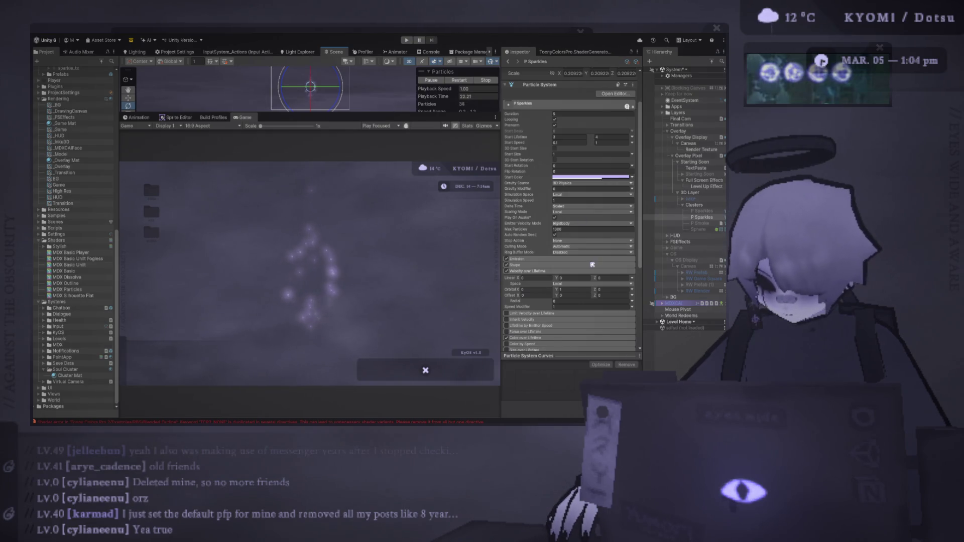
click(566, 301)
text(1)
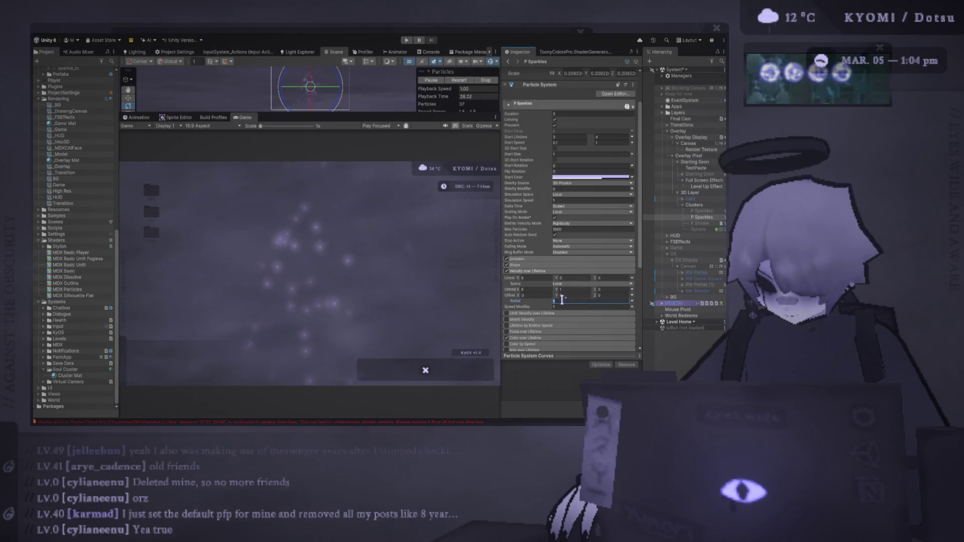
key(BackSpace)
text(0)
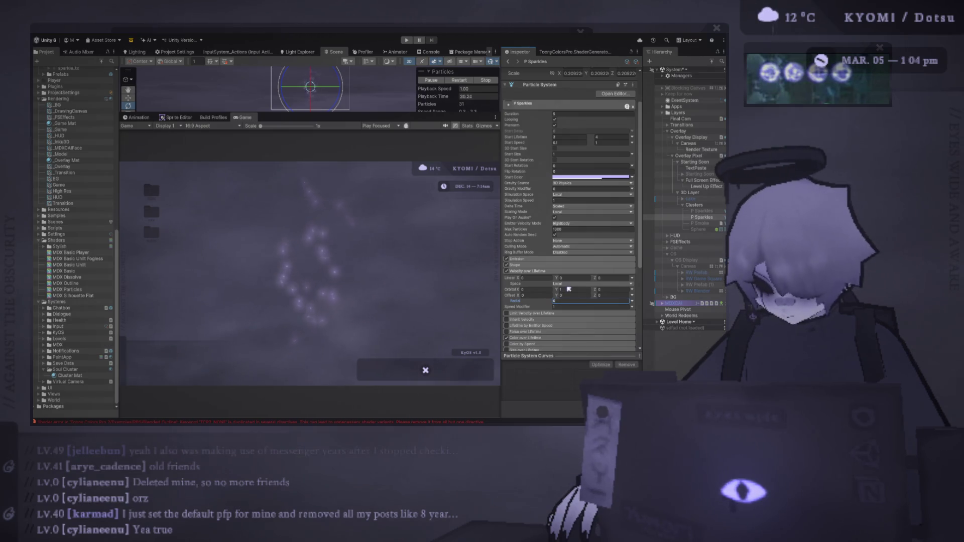
Step: Set P Sparkles' Orbital velocity to X 2 and Z 1
click(569, 290)
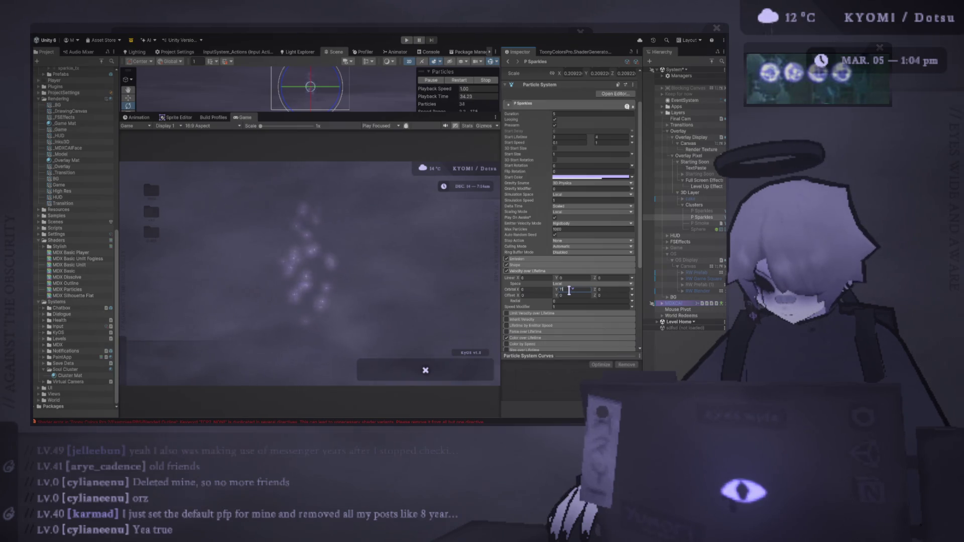
click(543, 291)
text(14)
key(BackSpace)
key(BackSpace)
text(5)
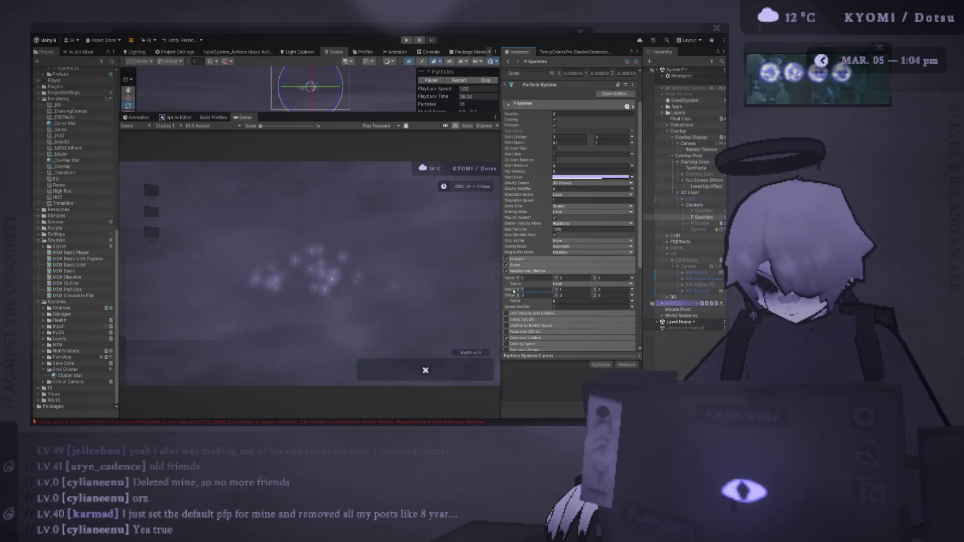
drag(513, 291, 506, 292)
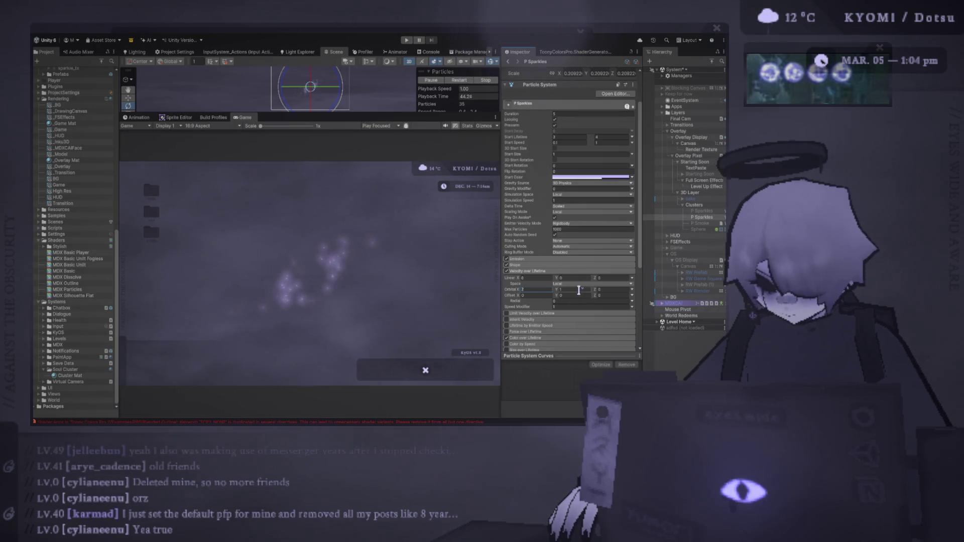
click(605, 290)
text(1)
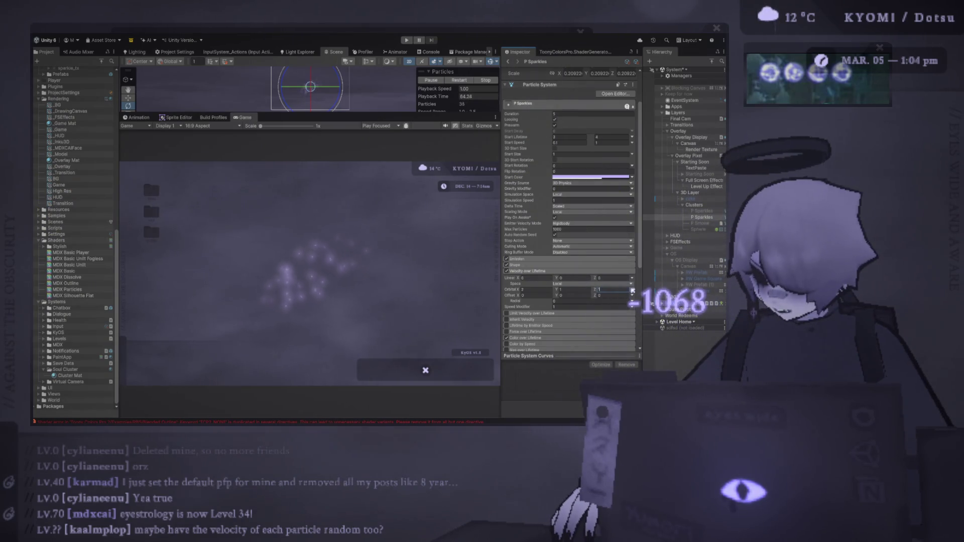
Step: Make Orbital velocity random between two constants, with second values -2, -2, -2
click(633, 291)
click(675, 315)
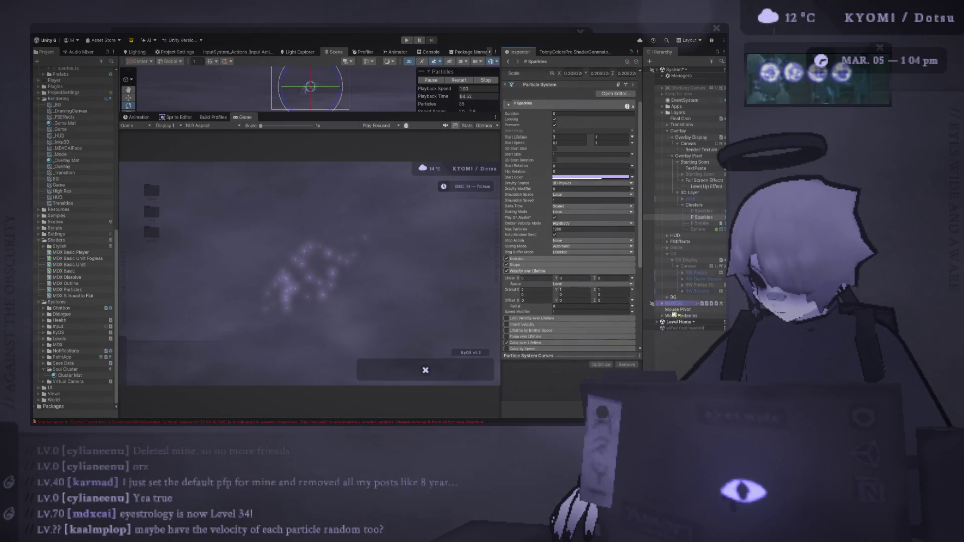
click(548, 296)
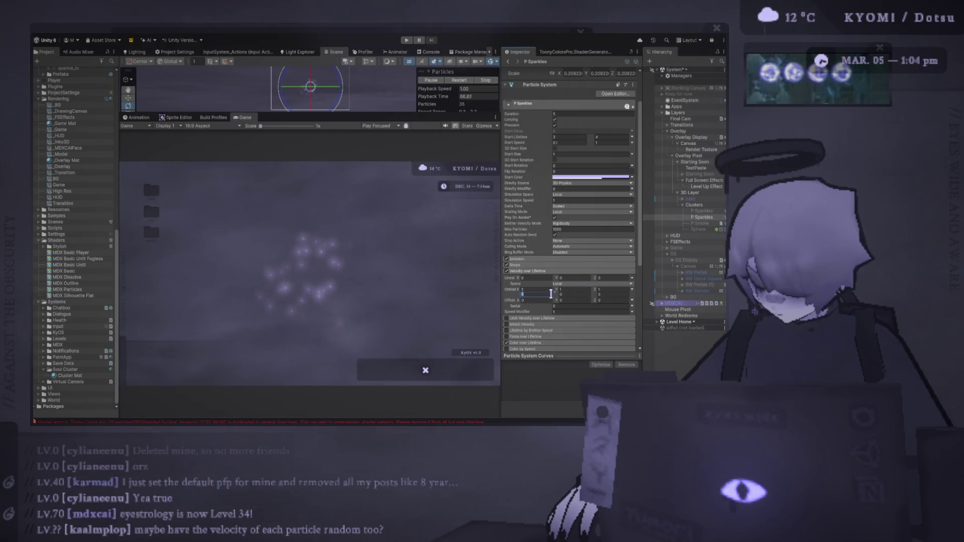
text(-2)
click(572, 293)
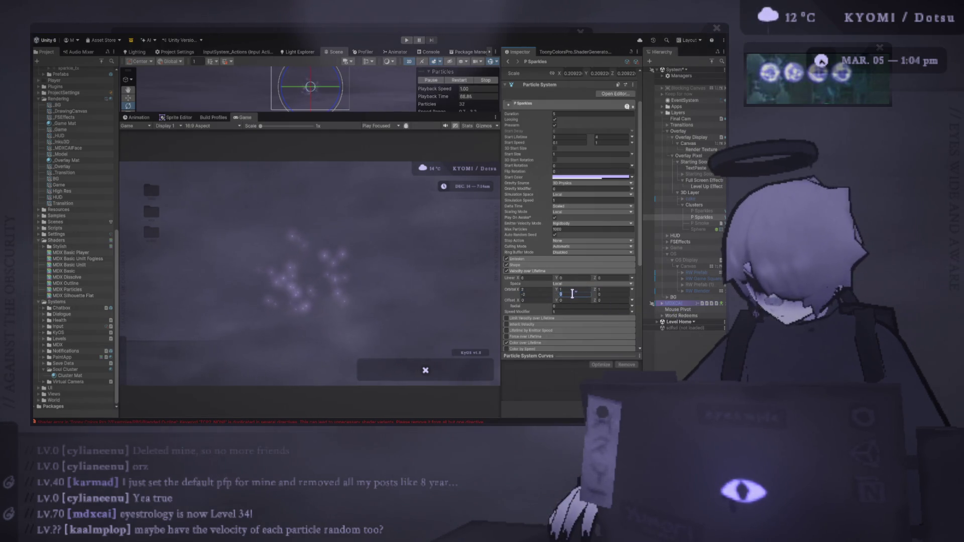
text(-2)
click(606, 294)
text(-2)
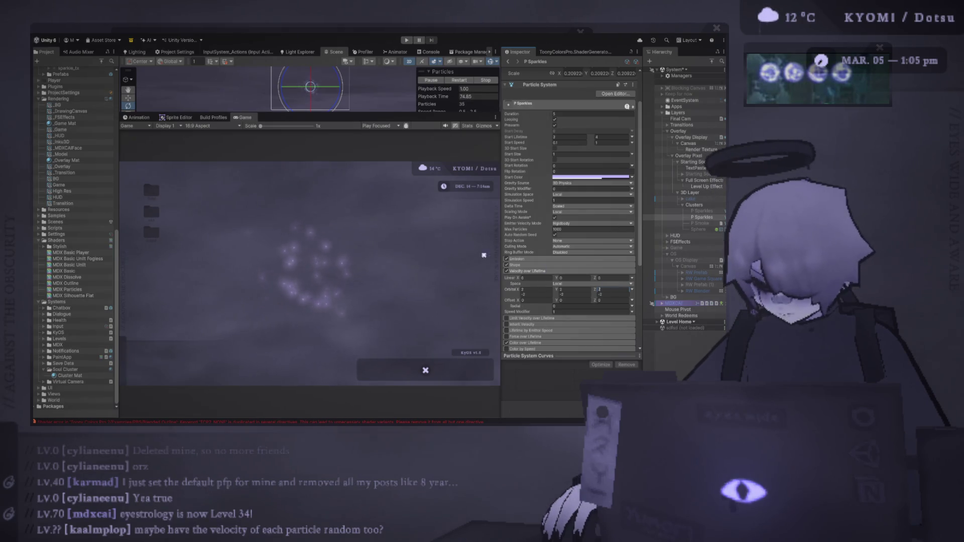
Step: Re-enable the Sphere object
scroll(344, 255, up, 1)
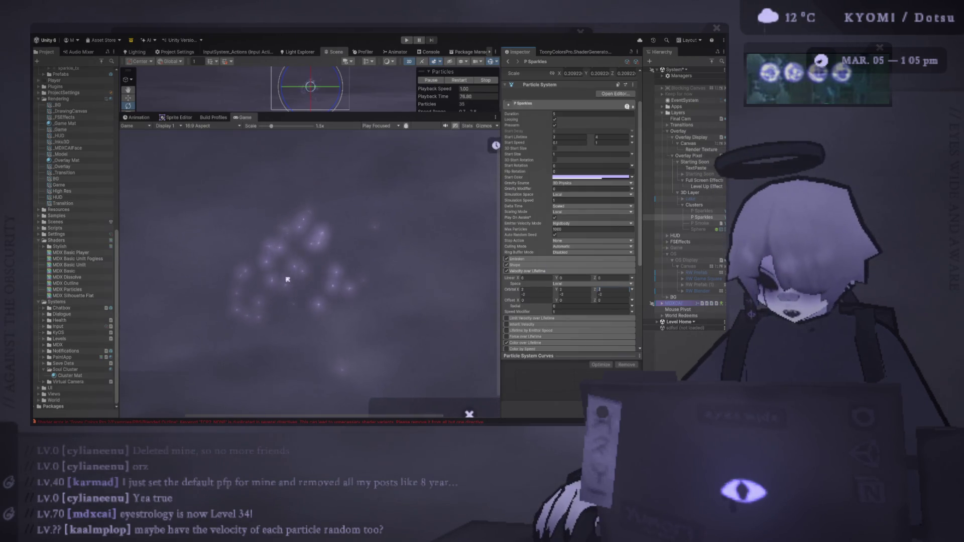
scroll(260, 278, up, 1)
scroll(260, 282, down, 1)
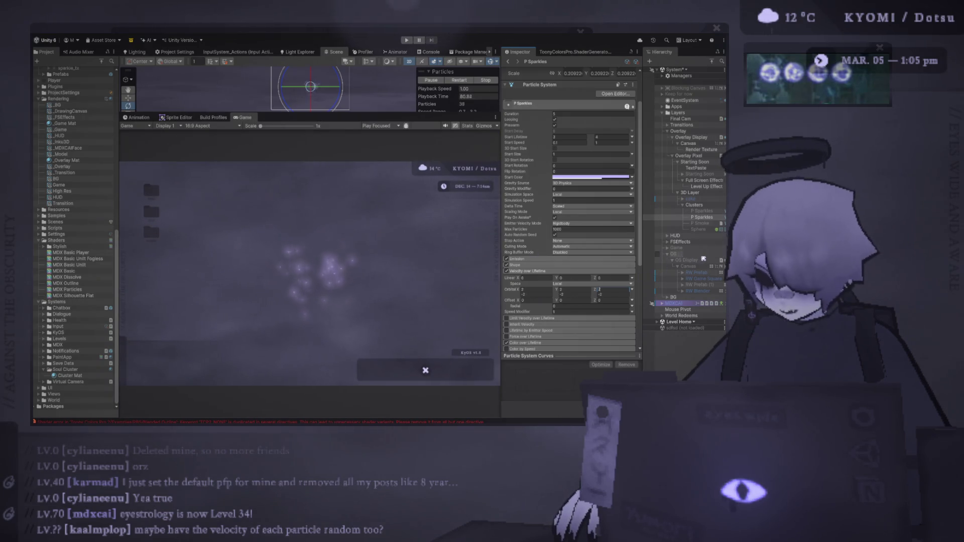
click(658, 229)
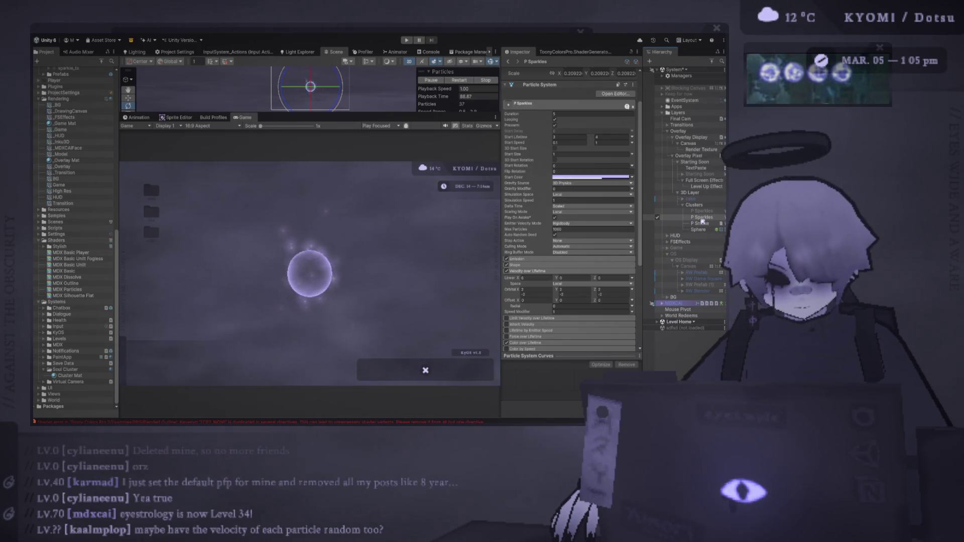
Step: Duplicate P Sparkles, disable the original, and expand the copy's Emission and Velocity over Lifetime modules
scroll(324, 243, up, 2)
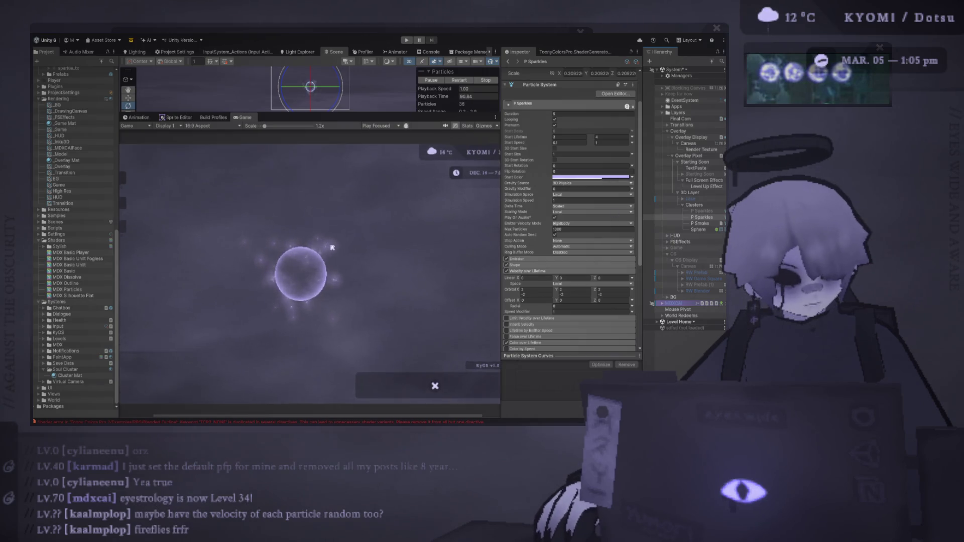
scroll(302, 274, up, 5)
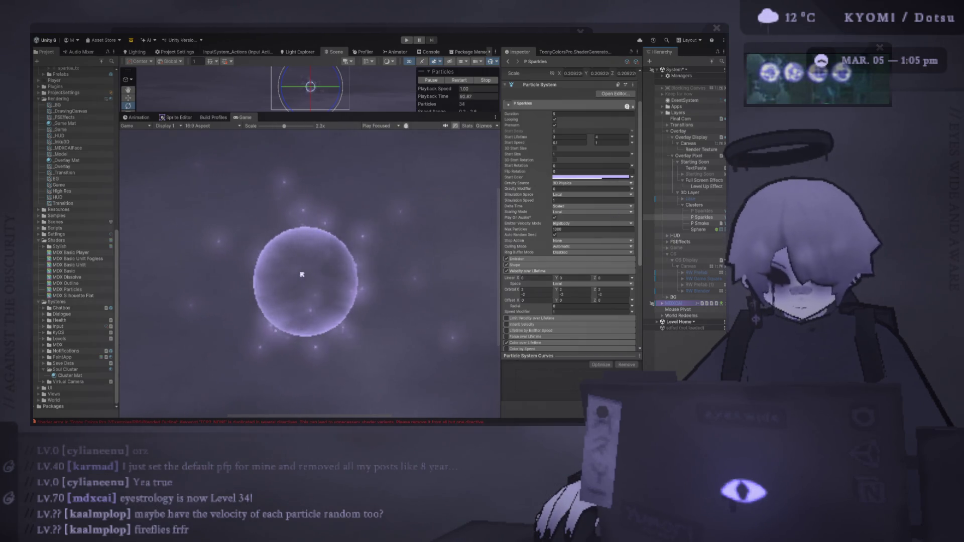
scroll(301, 274, down, 6)
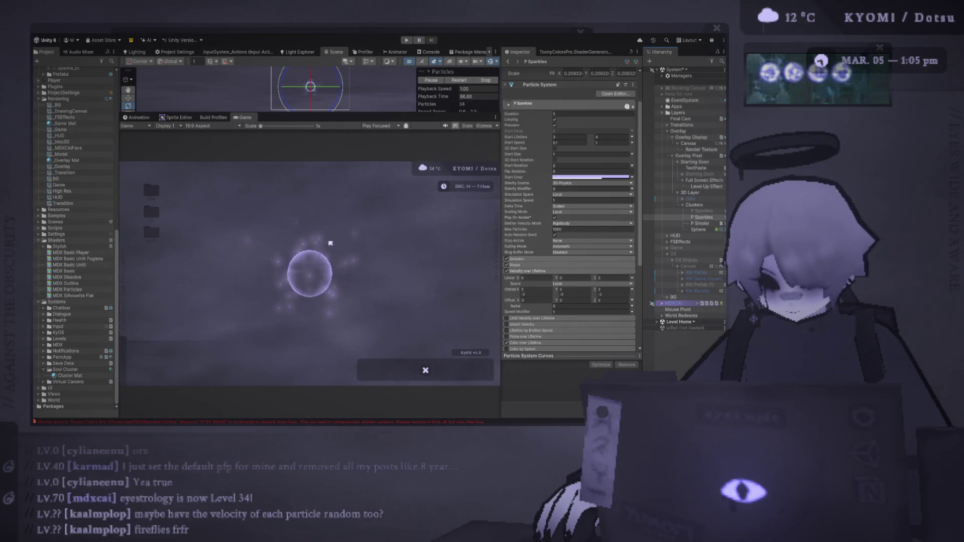
click(696, 218)
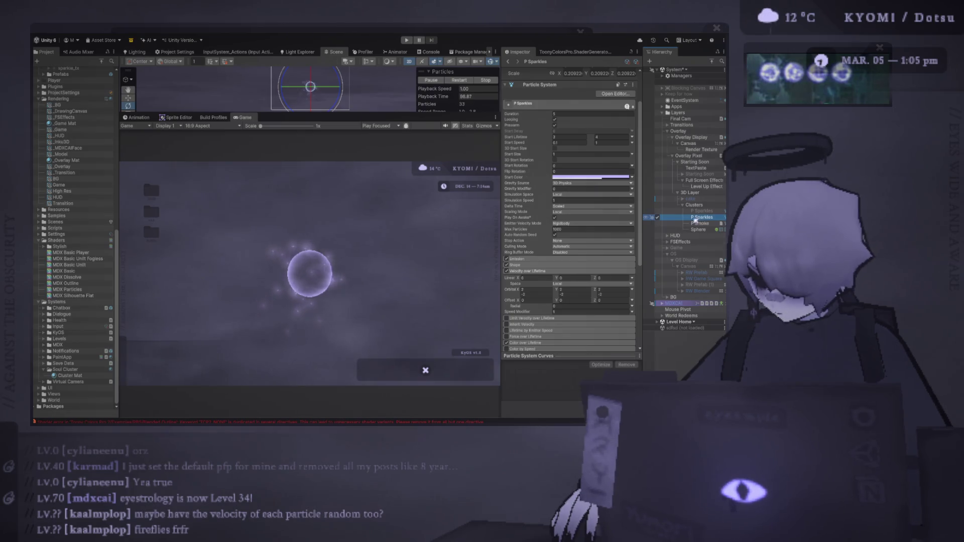
key(ctrl+d)
click(659, 219)
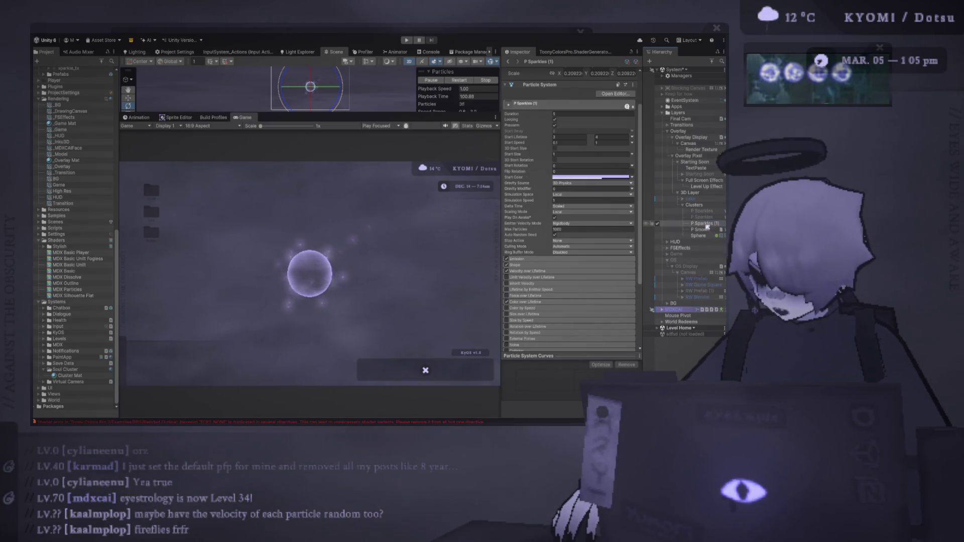
click(533, 259)
click(527, 317)
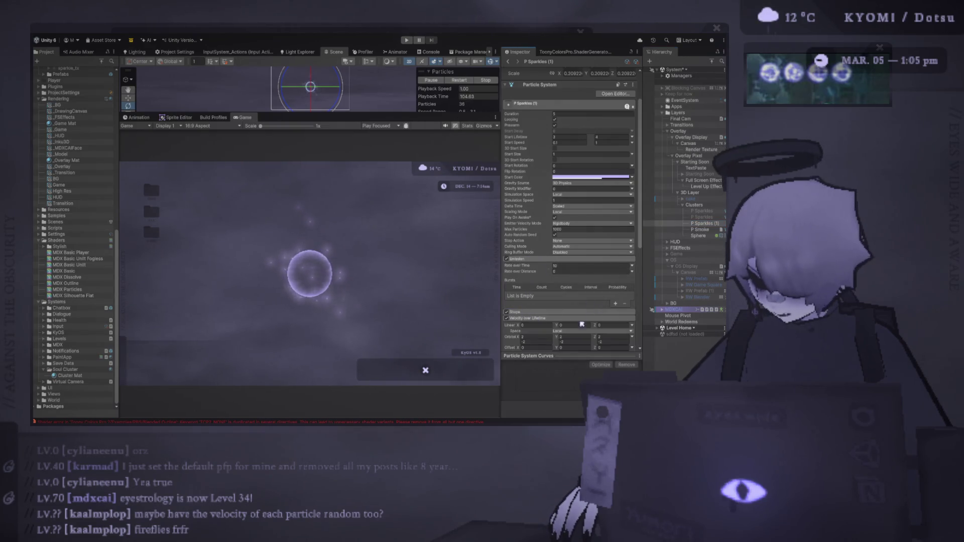
scroll(577, 301, down, 3)
click(635, 275)
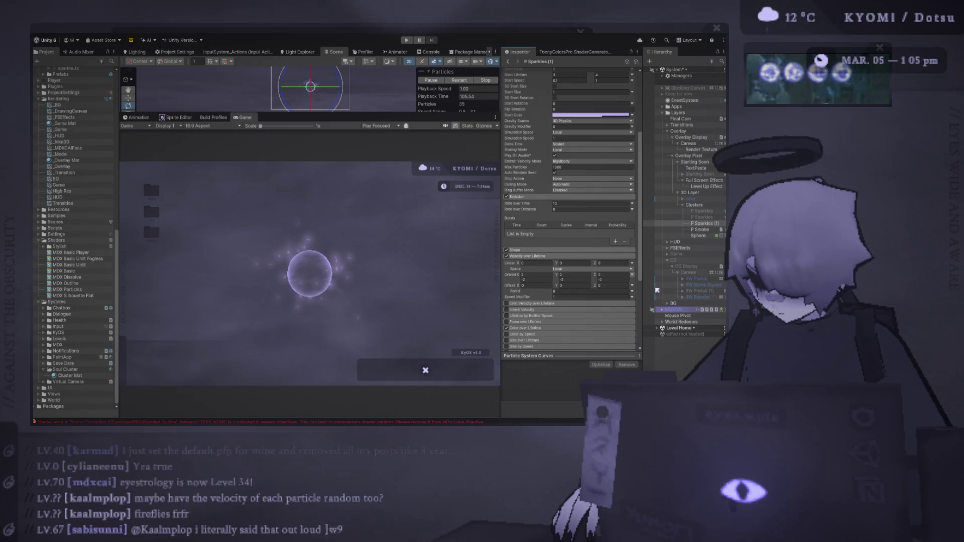
Step: Make the copy's Orbital velocity constant with X and Z at 0, trying Radial 1 before resetting it to 0
click(642, 281)
click(534, 275)
text(0)
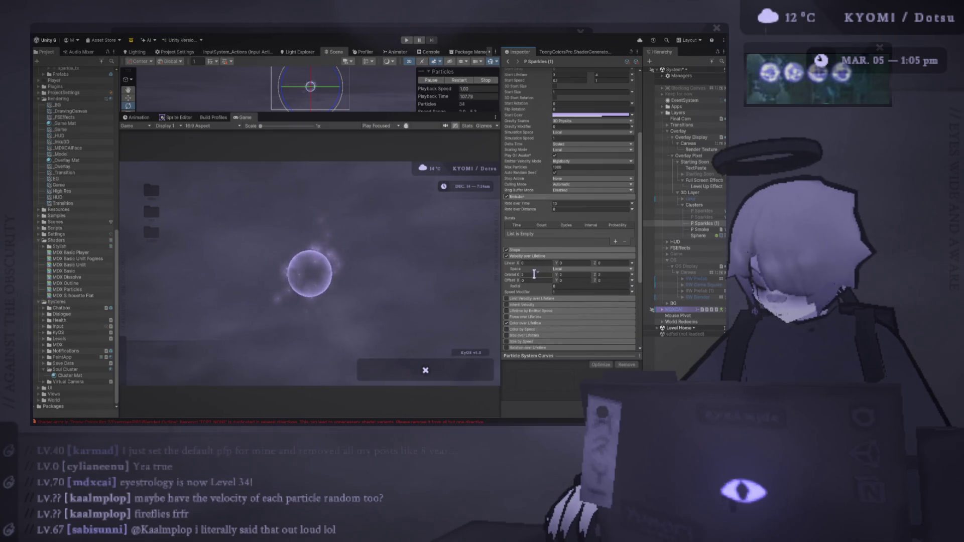
click(604, 274)
text(0)
key(Return)
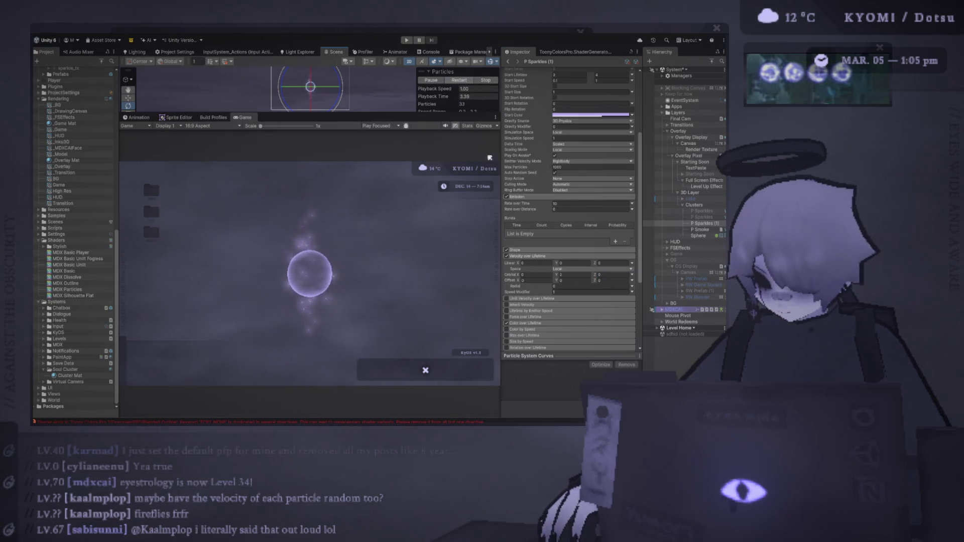
click(566, 286)
text(1)
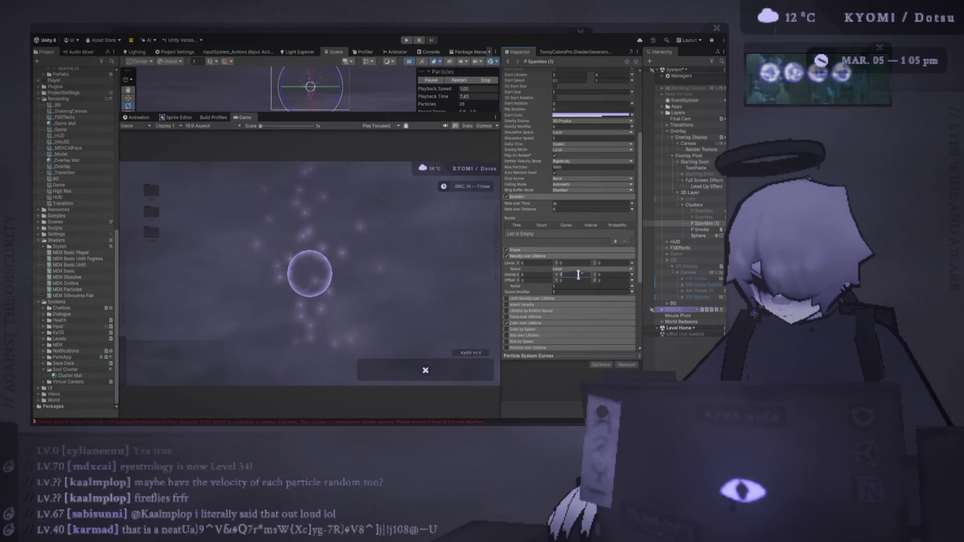
click(462, 80)
click(562, 287)
text(0)
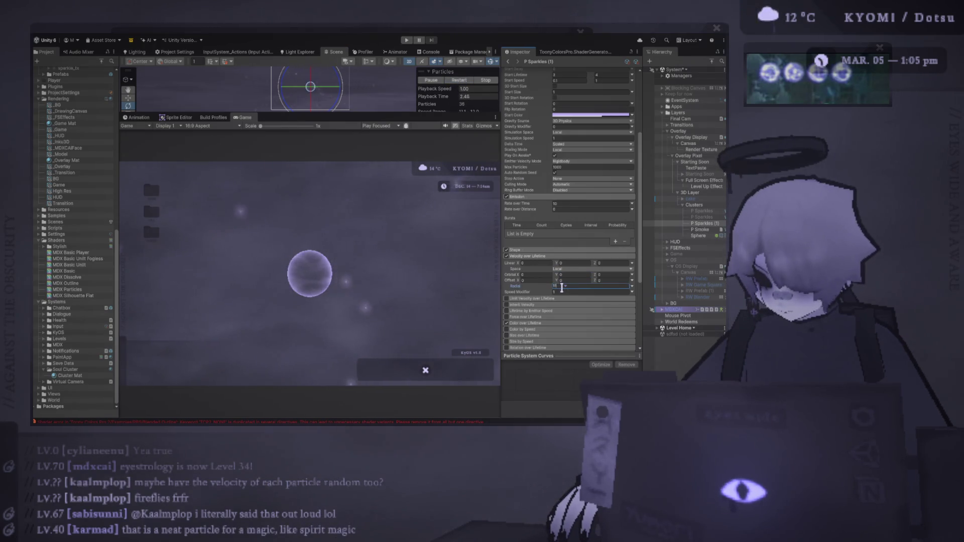
Step: Set Orbital Y to 2, leaving Orbital X at 0
click(542, 275)
text(11)
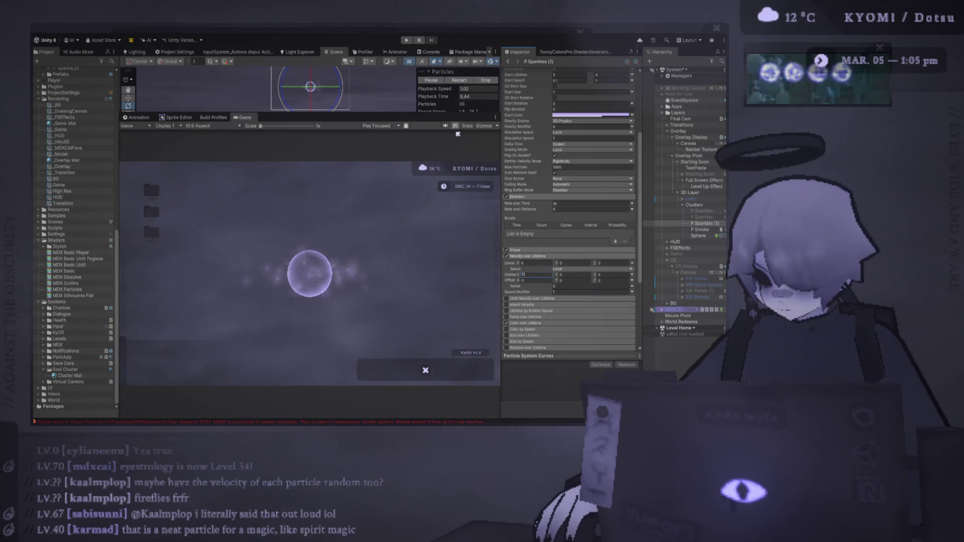
key(BackSpace)
key(BackSpace)
text(44)
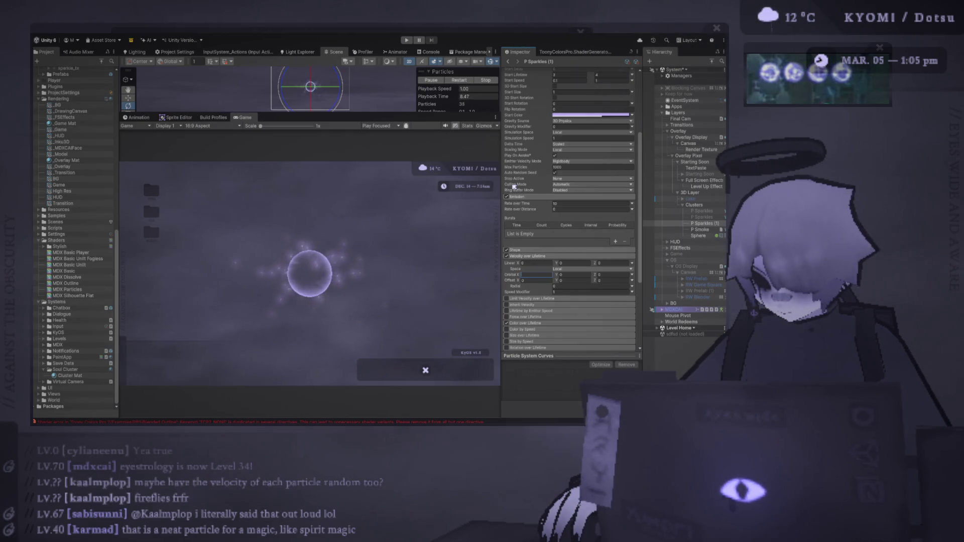
key(BackSpace)
key(BackSpace)
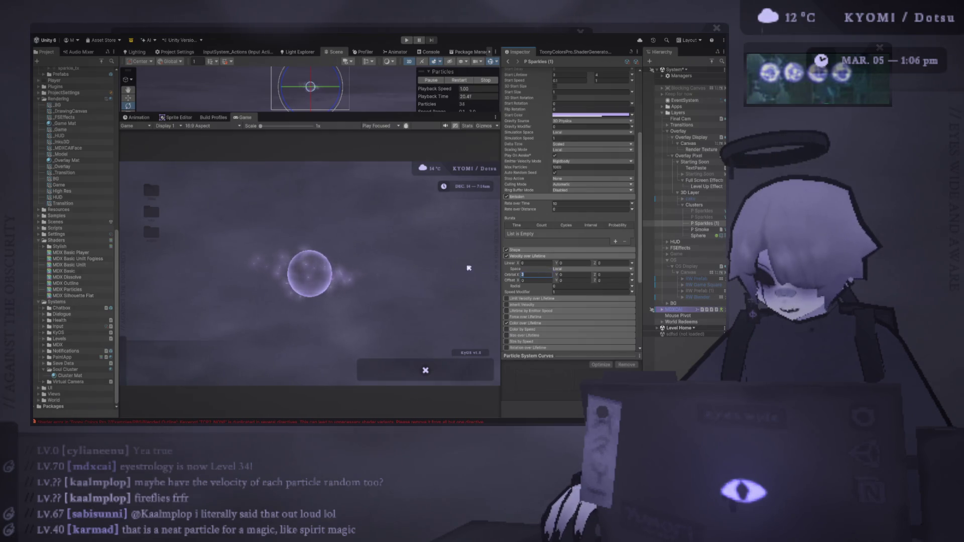
click(573, 274)
text(2)
click(545, 275)
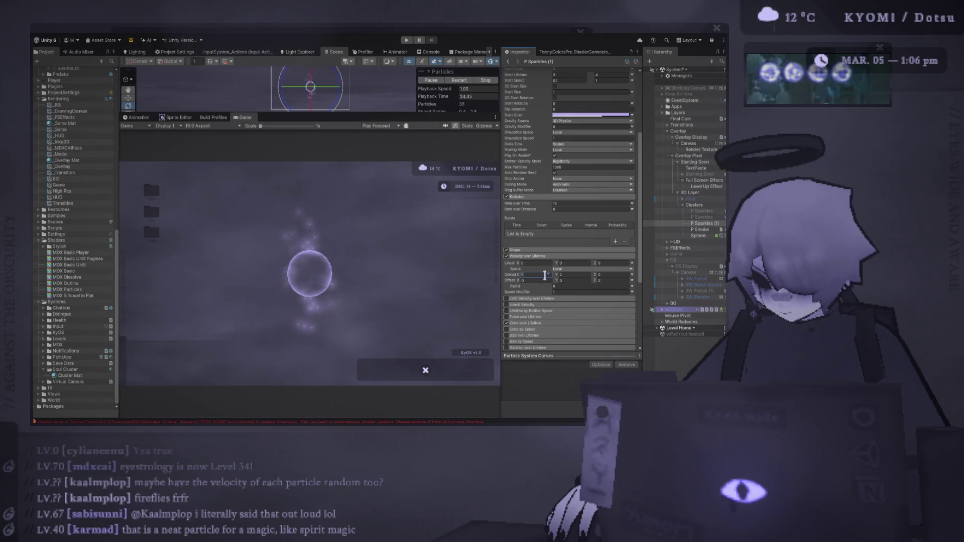
text(2)
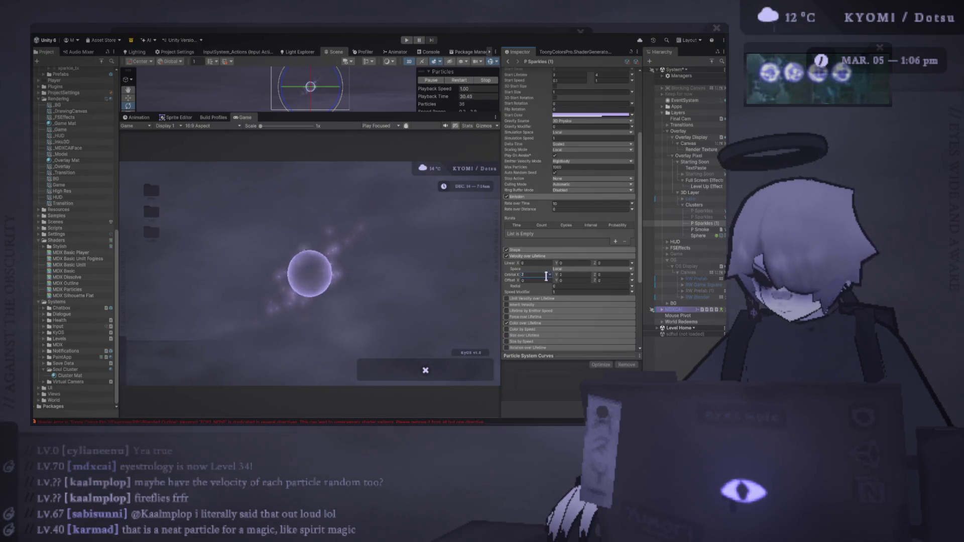
text(0)
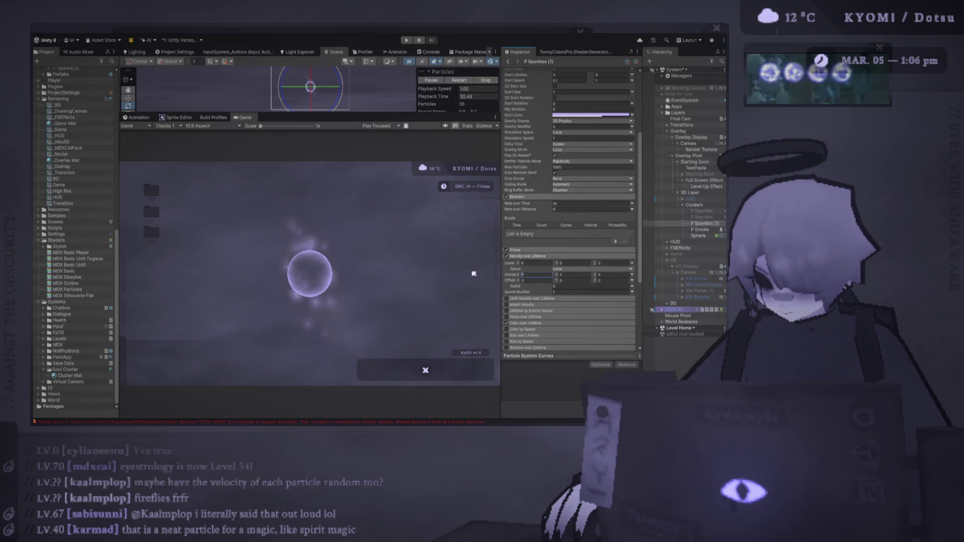
Step: Give P Sparkles (1) a Velocity over Lifetime of Linear X 1 and Linear Y 1
click(569, 264)
text(1)
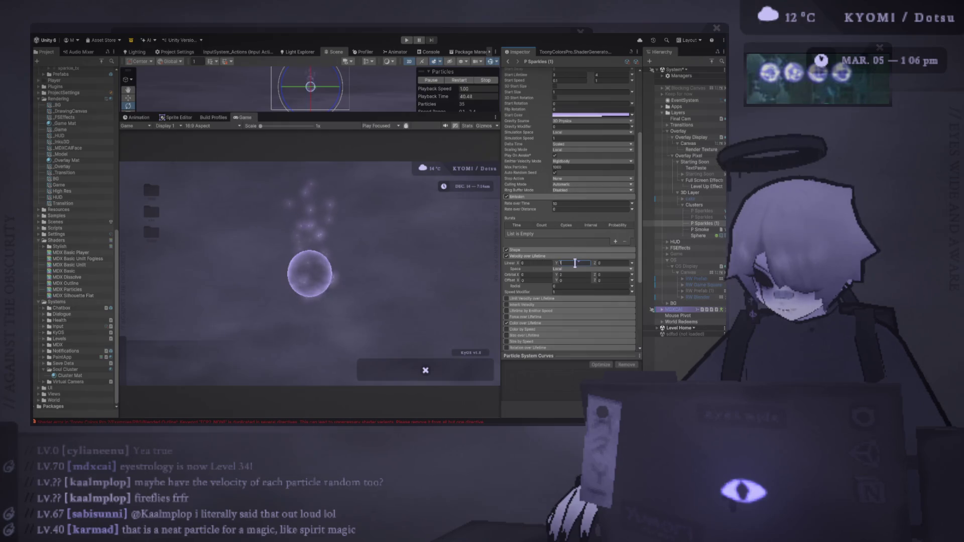
click(535, 263)
text(1)
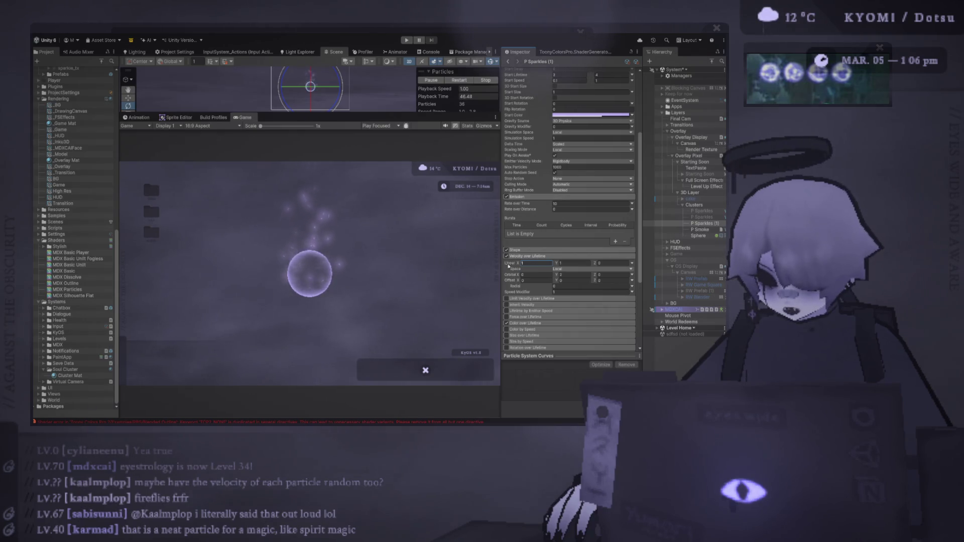
click(312, 80)
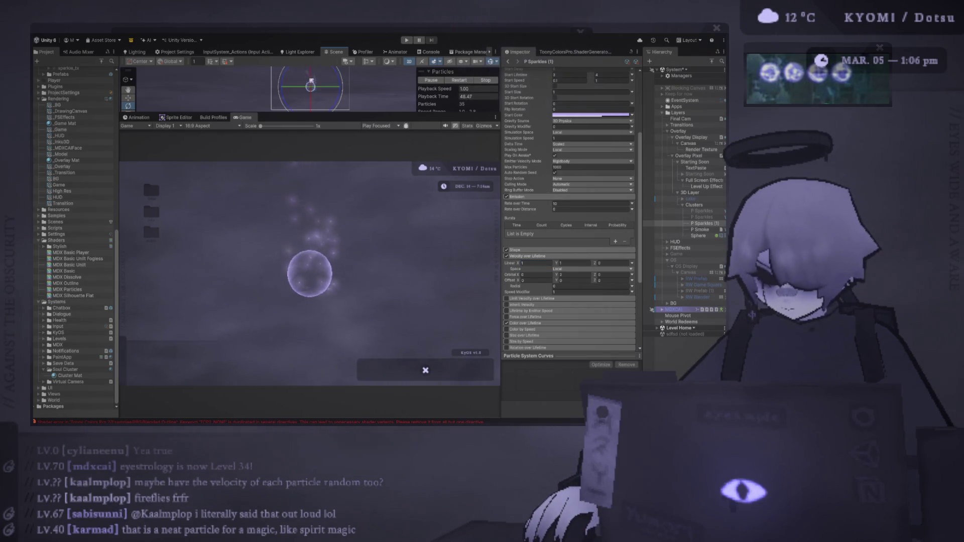
click(129, 98)
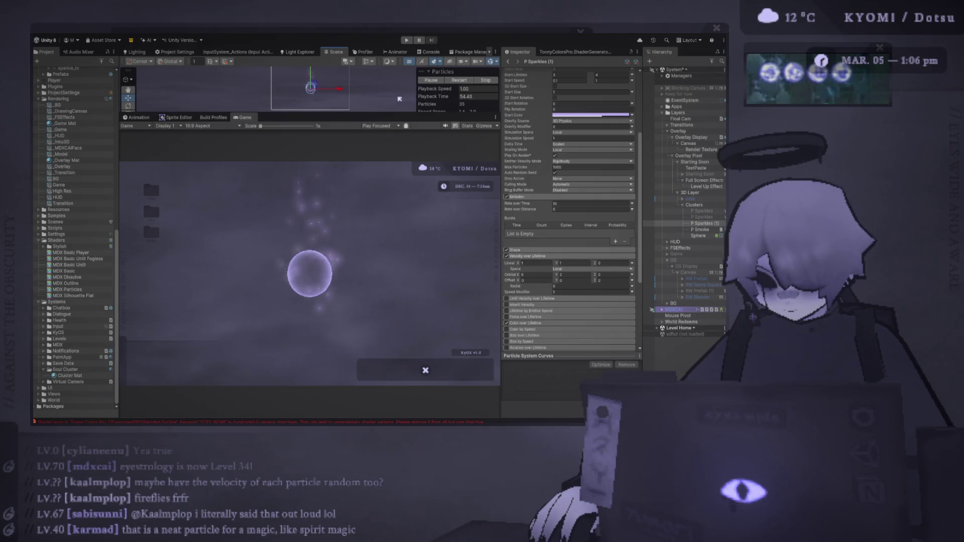
scroll(582, 151, up, 3)
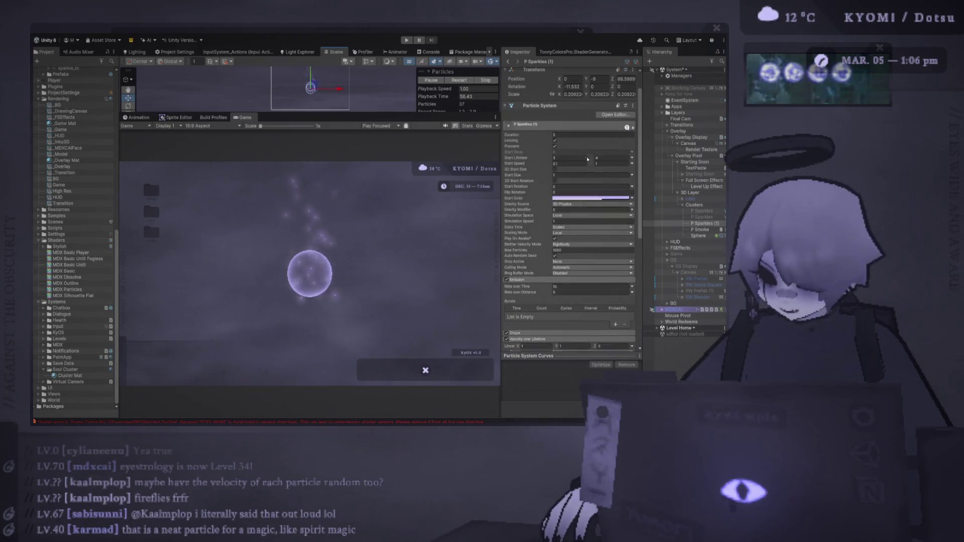
Step: Set P Sparkles (1) Start Lifetime to range from 2 to 3 and replay the effect
click(581, 158)
text(2)
key(Tab)
text(3)
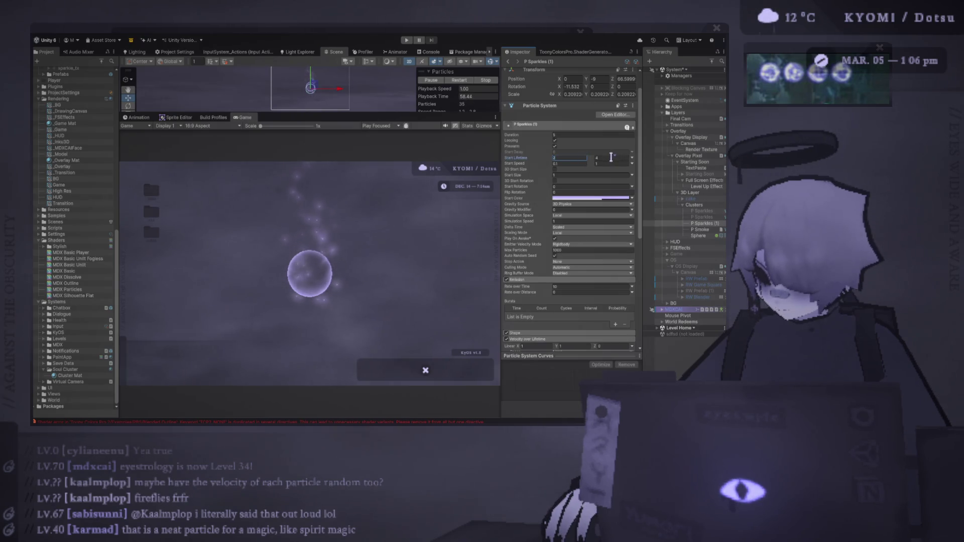
click(456, 80)
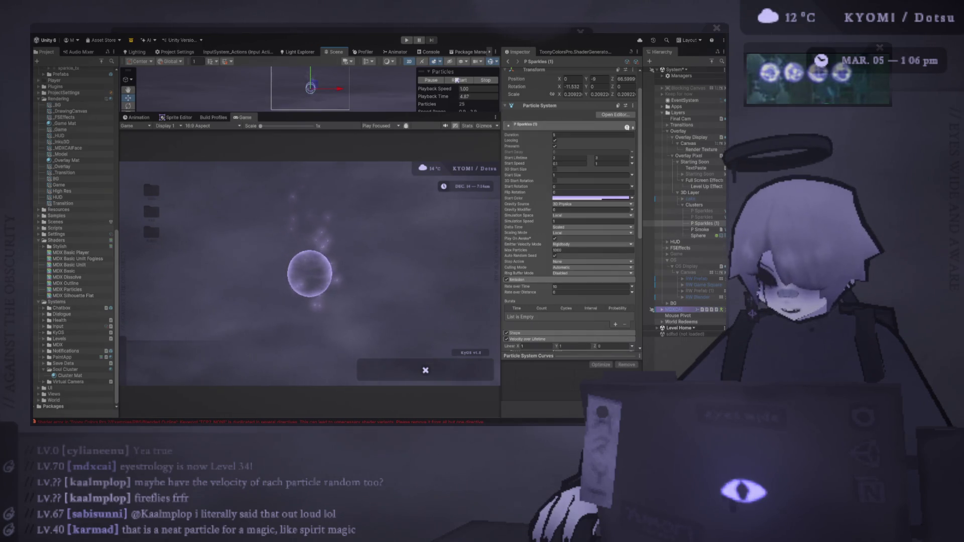
scroll(542, 290, down, 5)
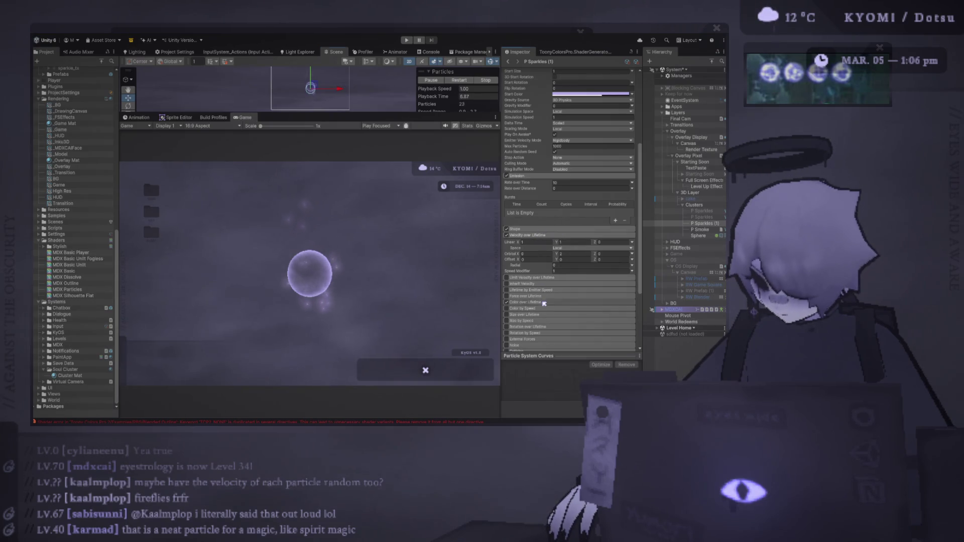
Step: Compare the replayed sparkles against the Photoshop reference sheet
key(alt+Tab)
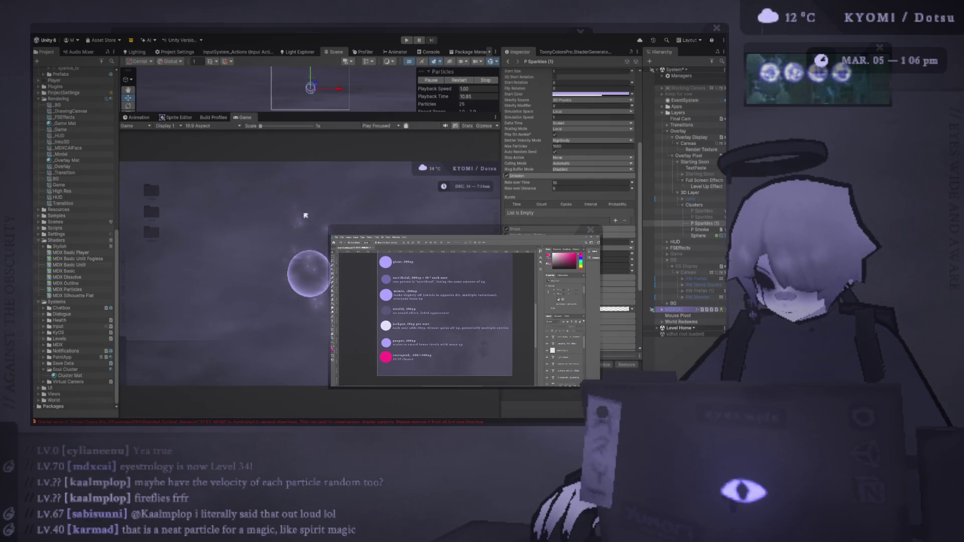
click(306, 215)
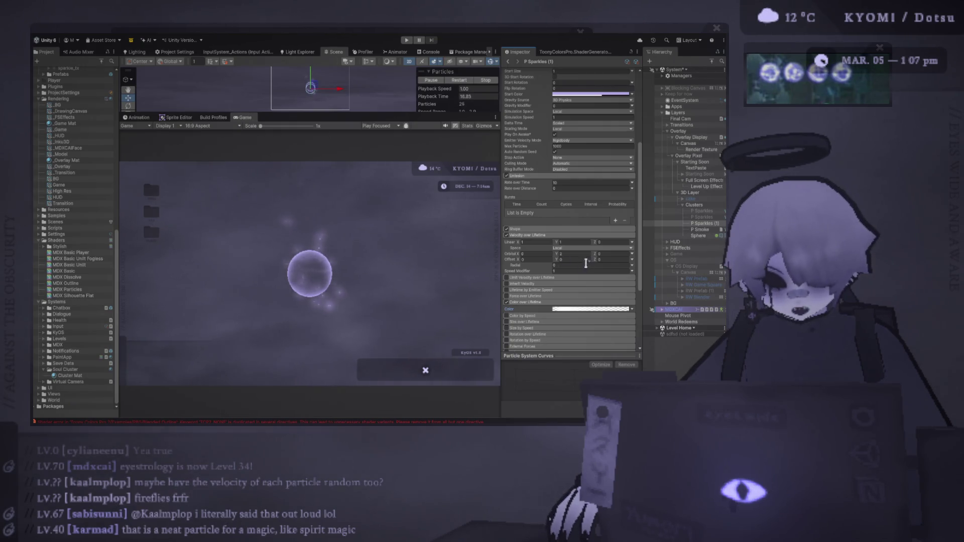
scroll(582, 266, up, 5)
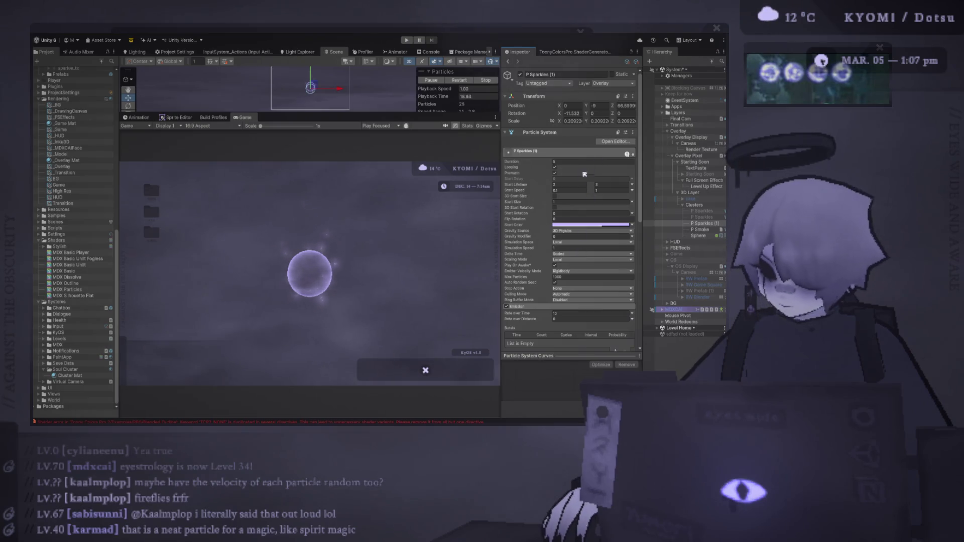
key(alt+Tab)
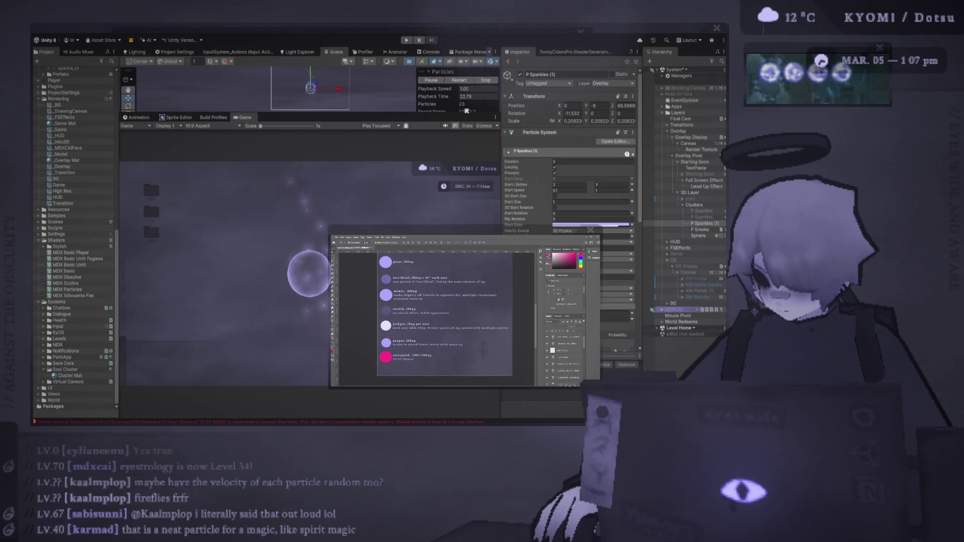
click(458, 81)
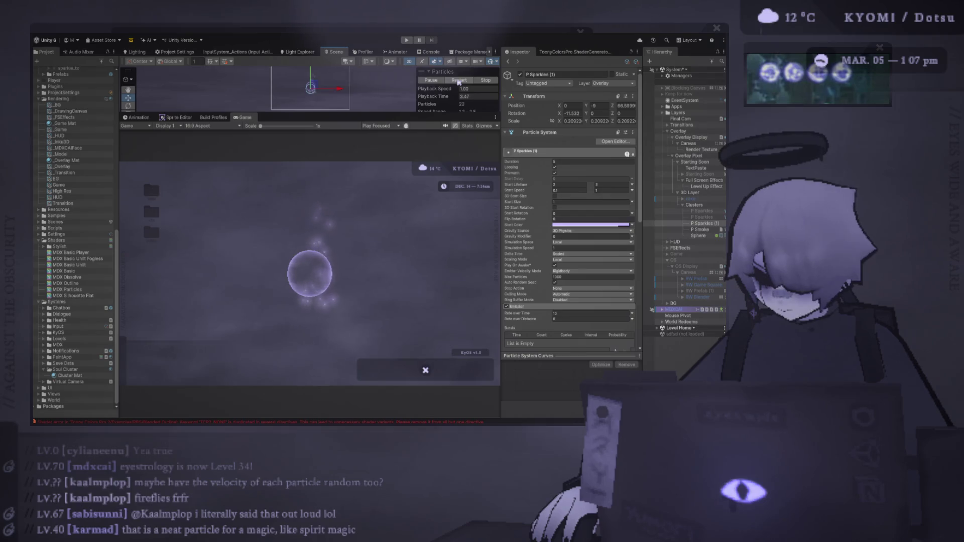
key(alt+Tab)
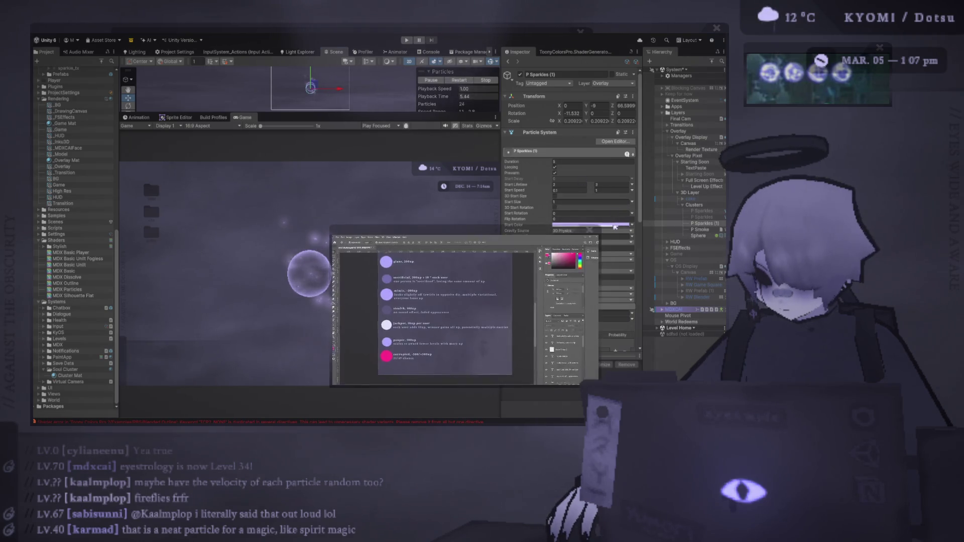
key(alt+Tab)
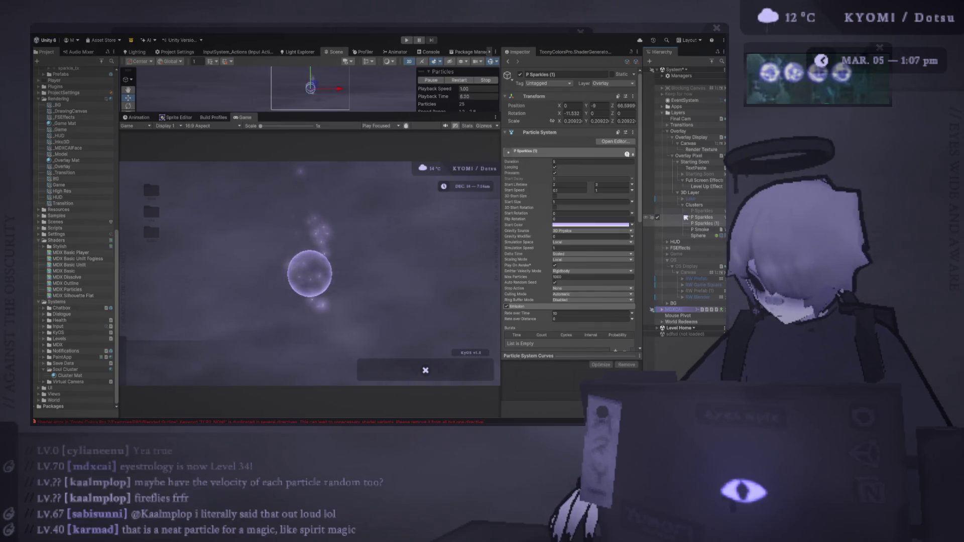
Step: Set P Sparkles' Emission Rate over Time to 2 and replay the preview
ctrl+click(694, 217)
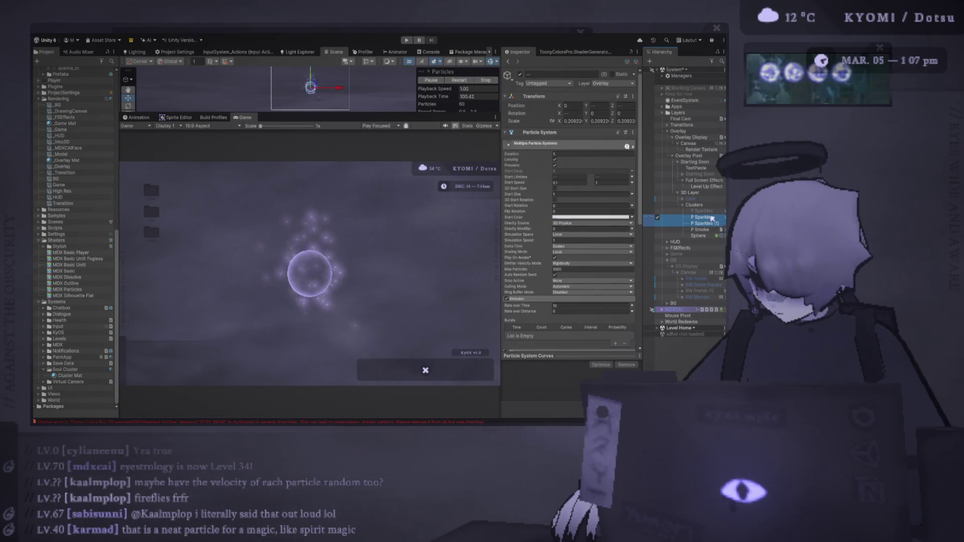
click(712, 218)
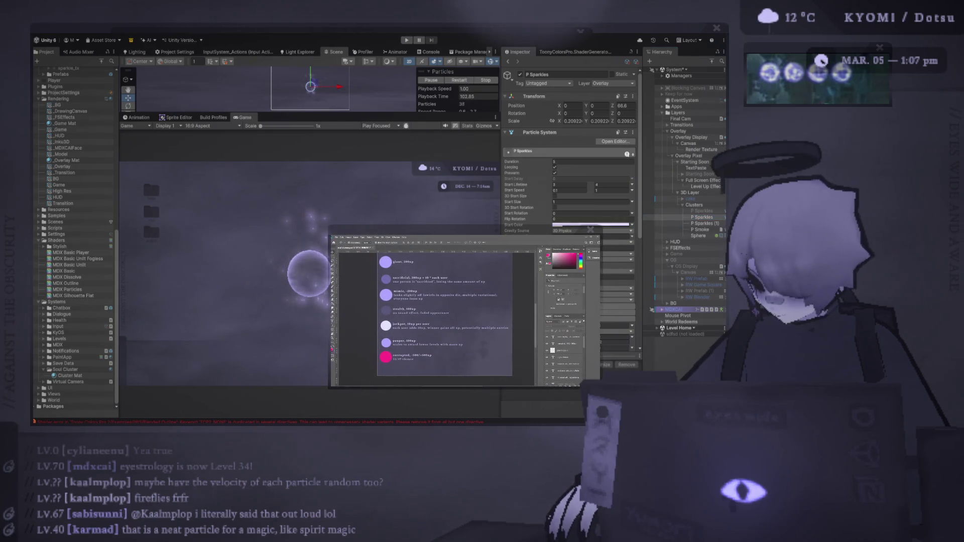
click(565, 313)
text(2)
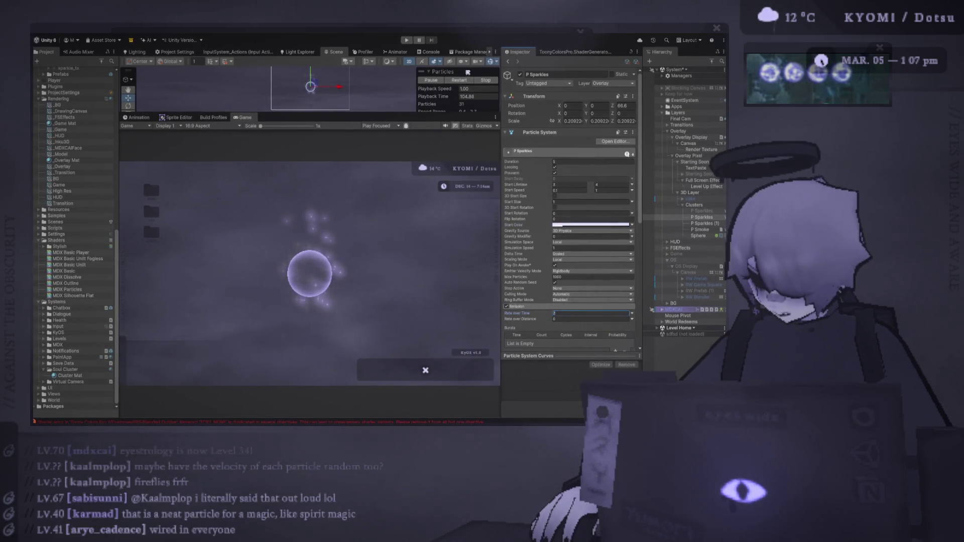
click(459, 80)
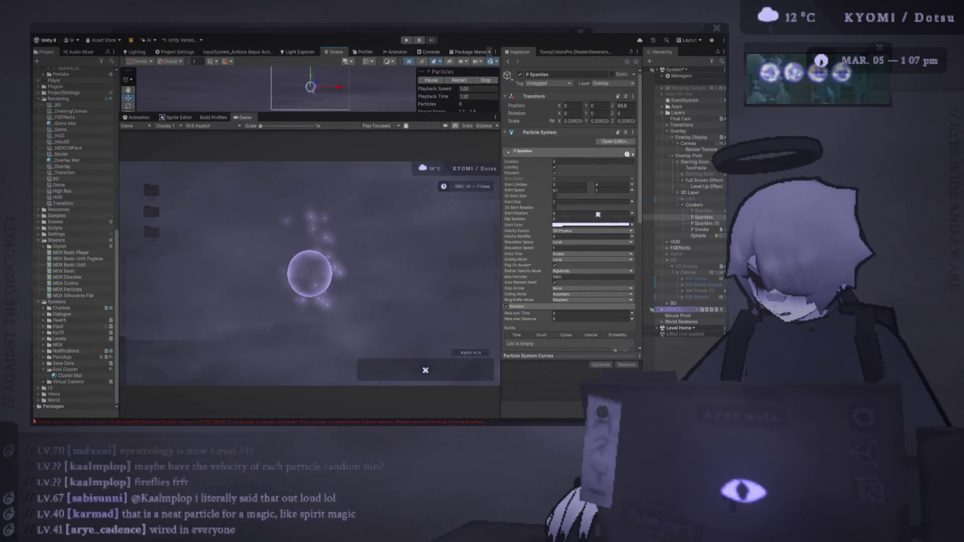
click(461, 81)
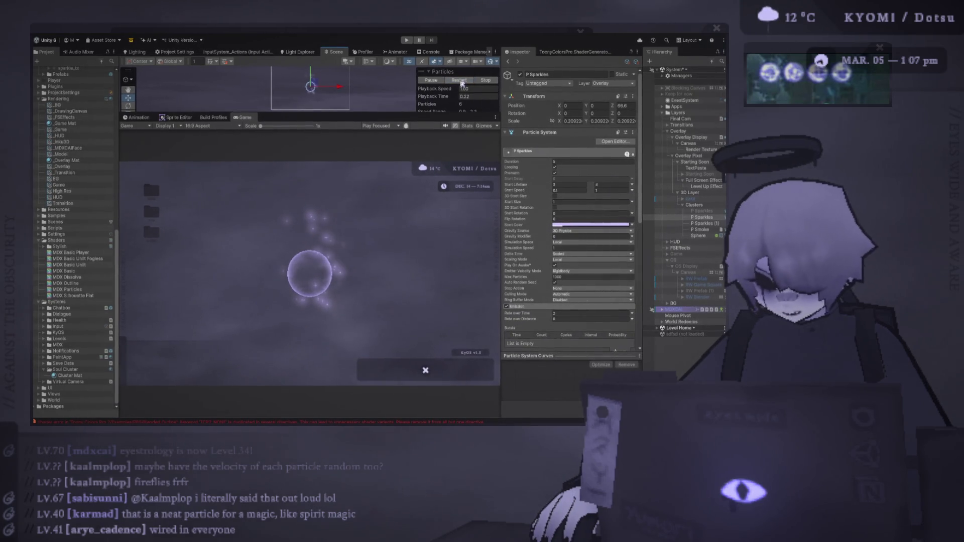
click(462, 83)
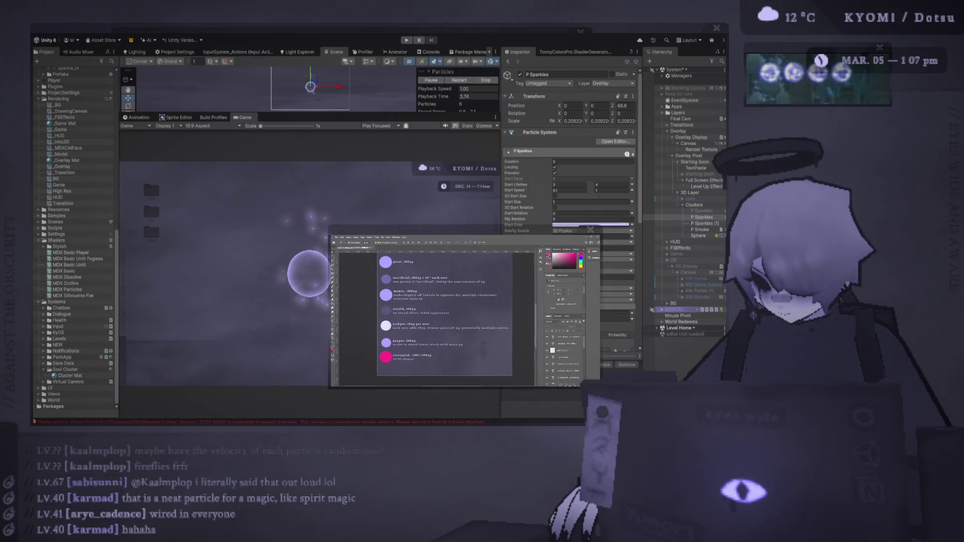
click(462, 81)
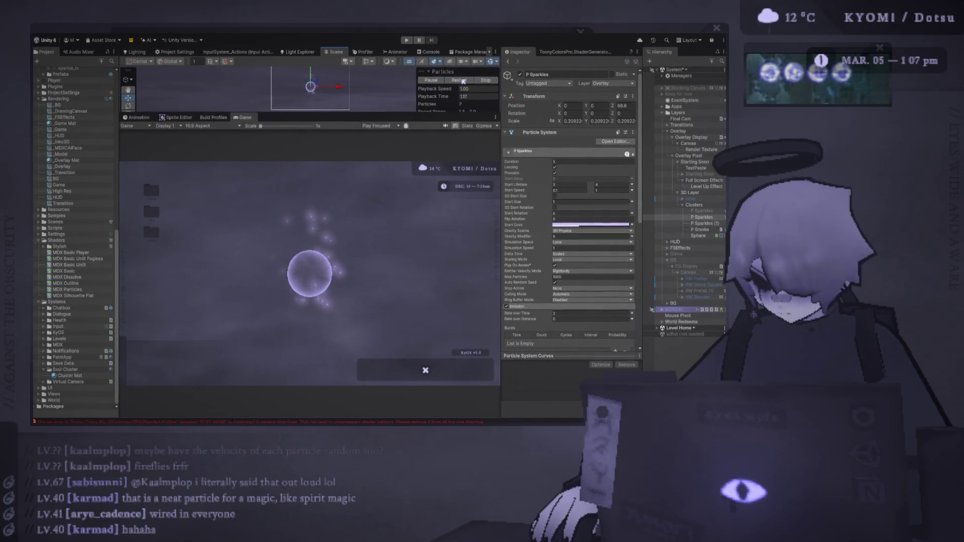
Step: Change P Sparkles' Start Size to 2, after briefly trying 4
click(578, 192)
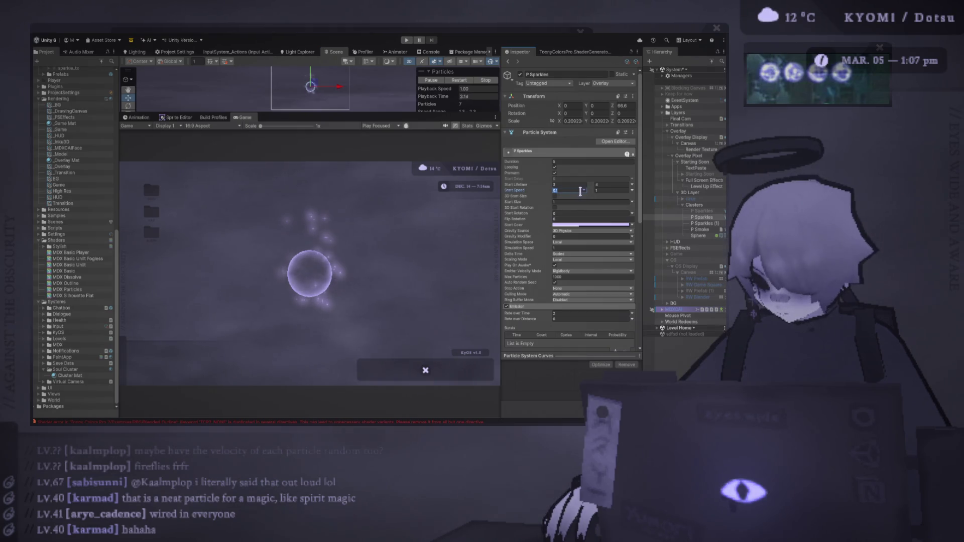
click(586, 201)
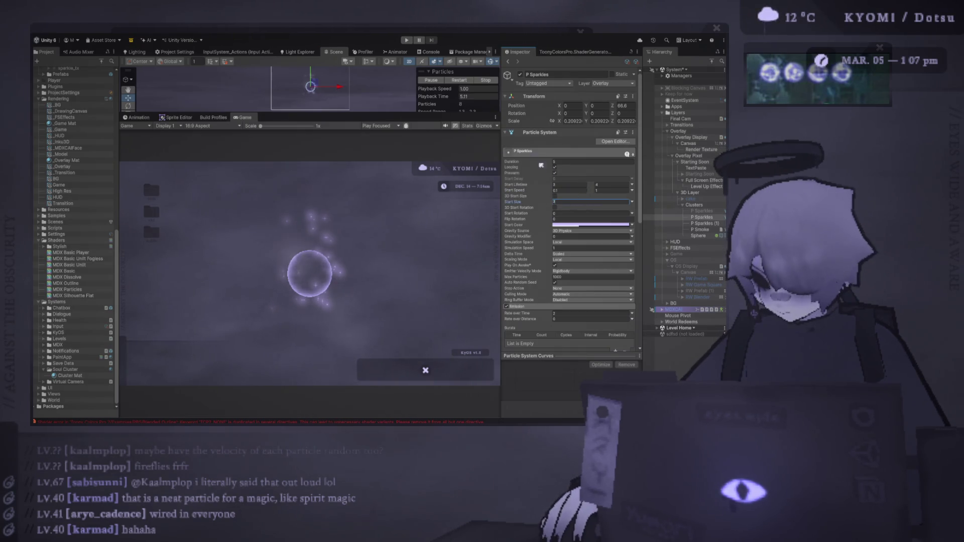
text(4)
key(Return)
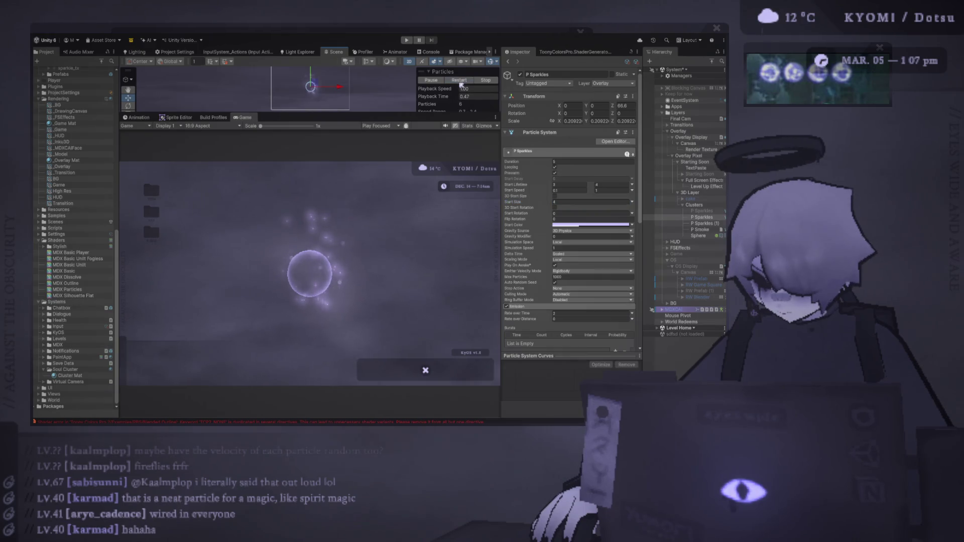
click(555, 201)
text(2)
key(Return)
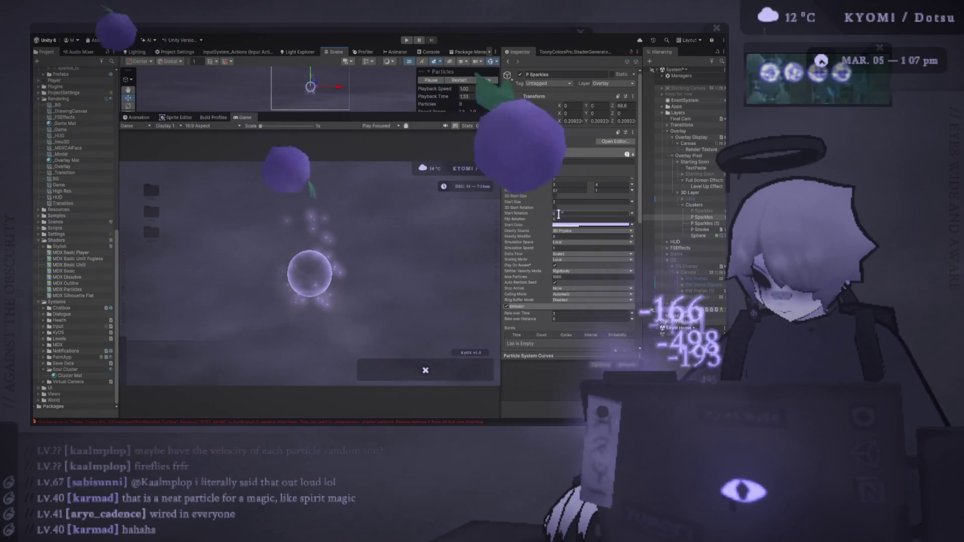
ctrl+click(706, 224)
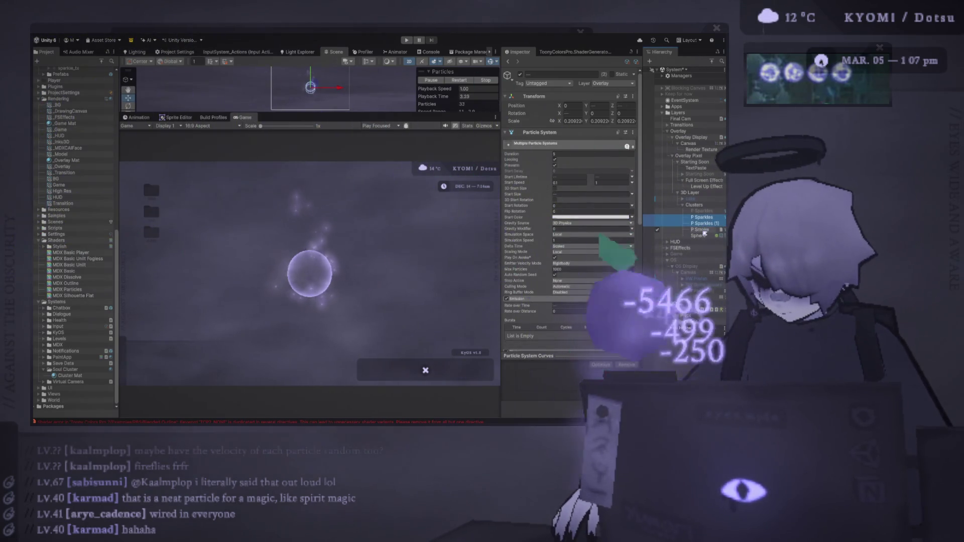
Step: Select the sphere and particle systems, make the Scene view taller, and scale them down together
ctrl+click(705, 230)
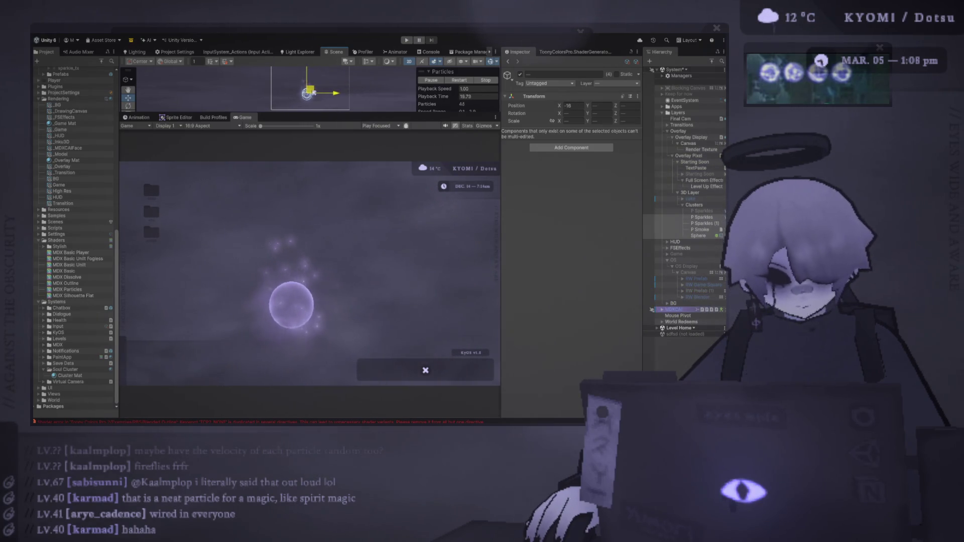
key(e)
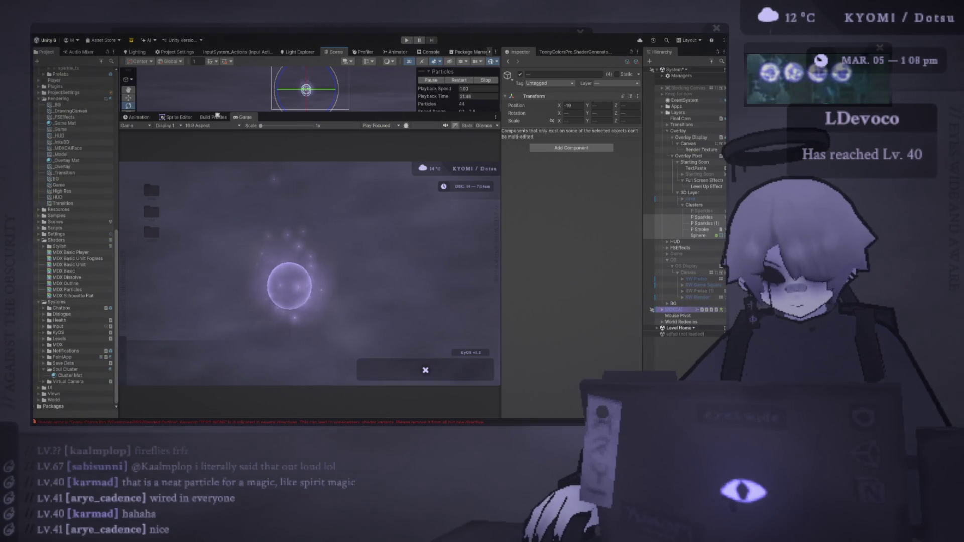
drag(217, 113, 217, 143)
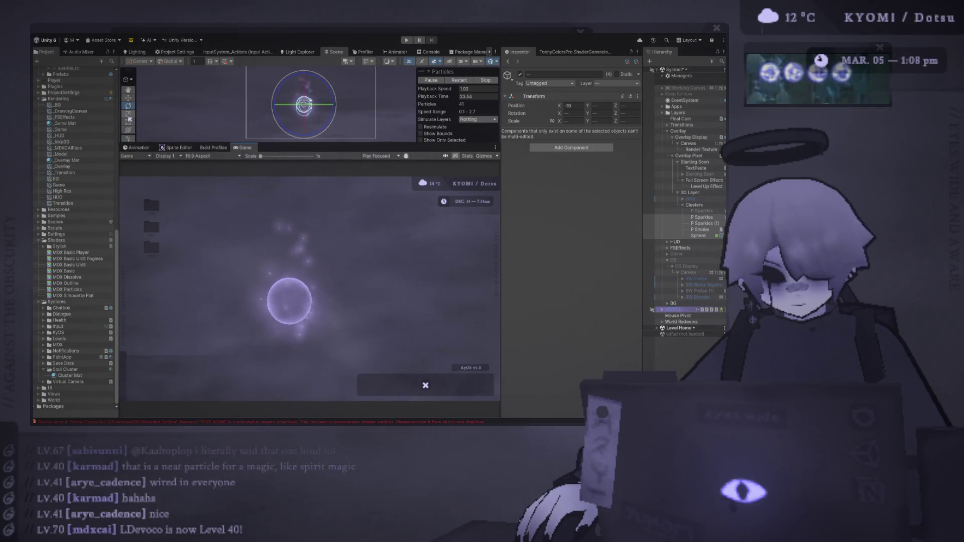
key(r)
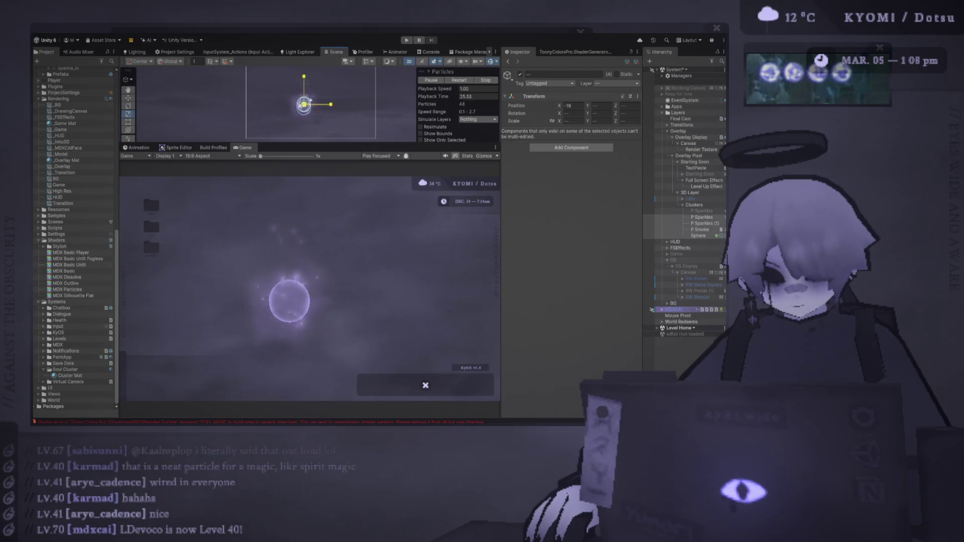
drag(310, 100, 289, 106)
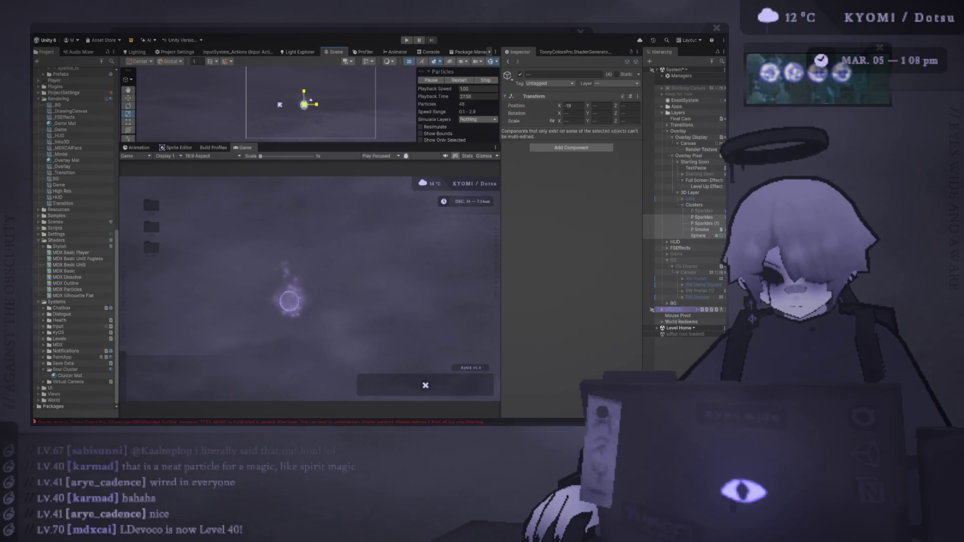
Step: Enlarge the sphere and particles slightly and replay the particle preview with different selections
drag(308, 105, 312, 103)
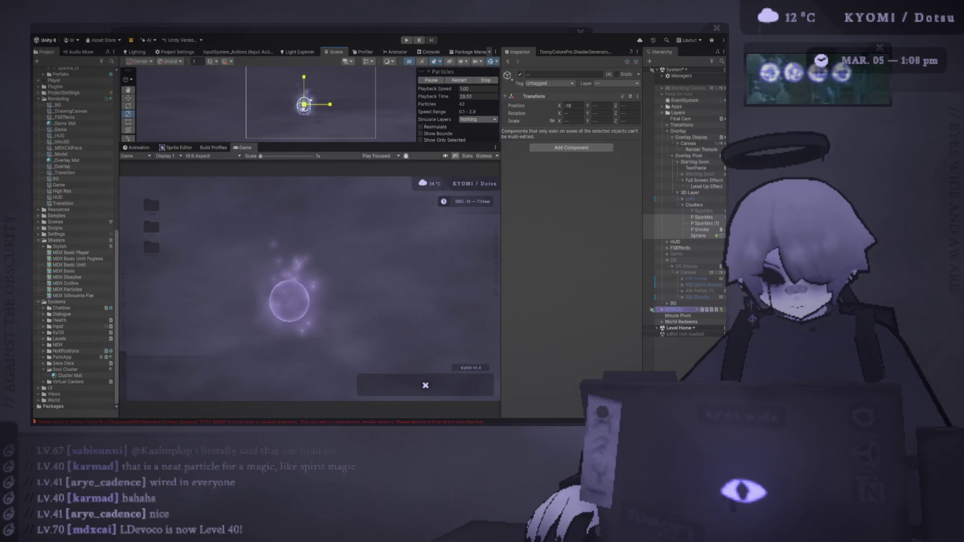
click(658, 212)
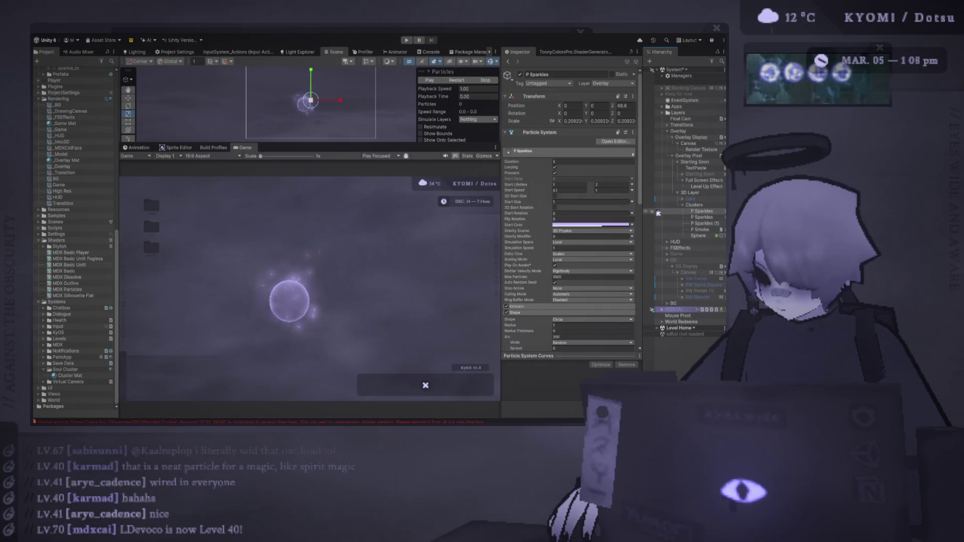
click(458, 80)
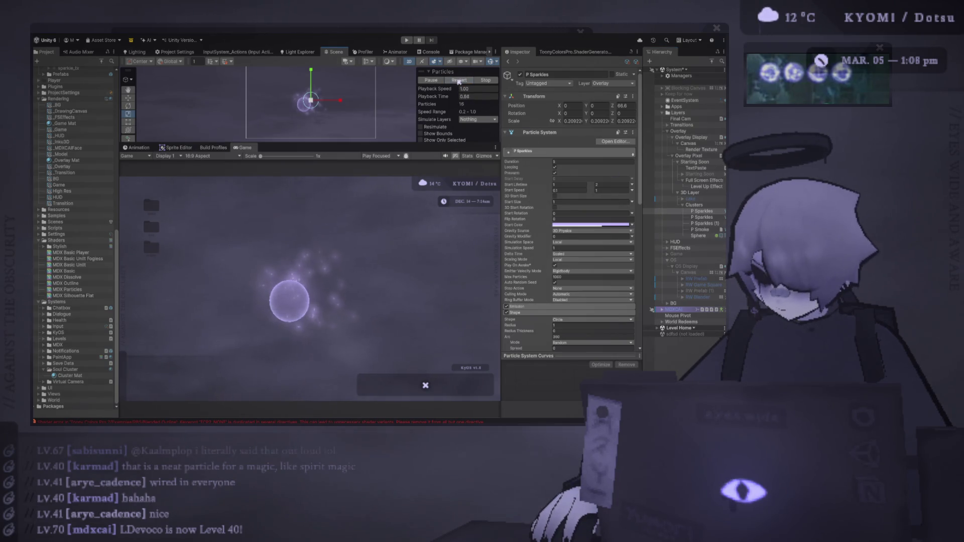
click(703, 217)
shift+click(698, 235)
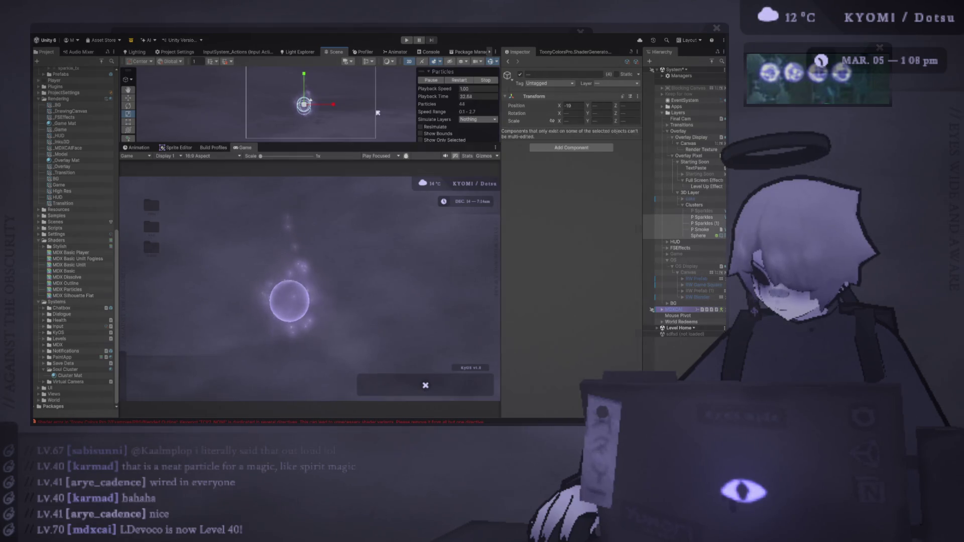
click(696, 213)
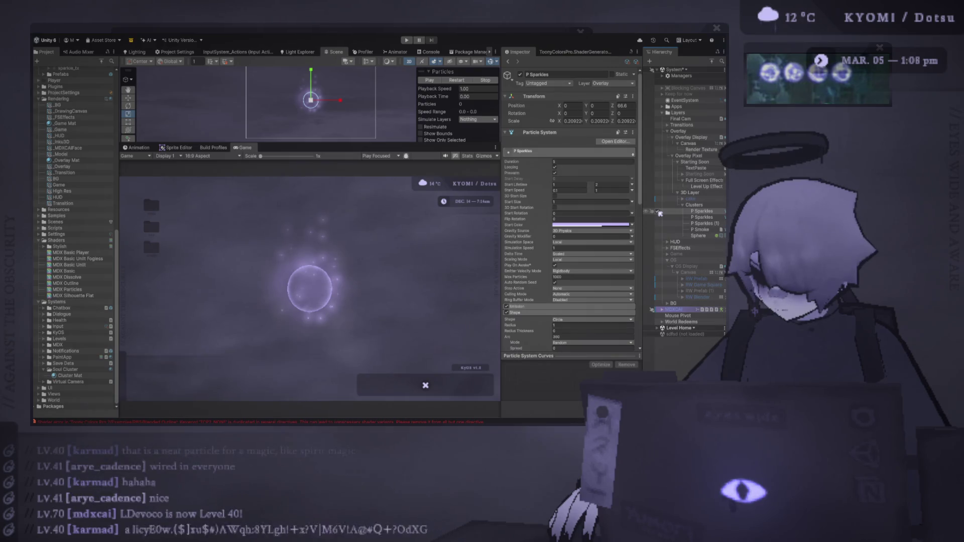
click(470, 82)
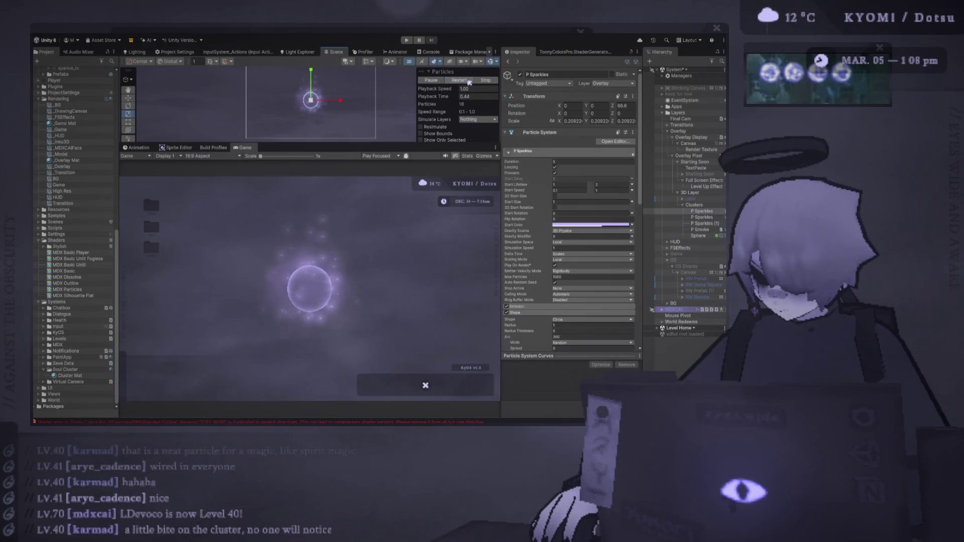
shift+click(702, 229)
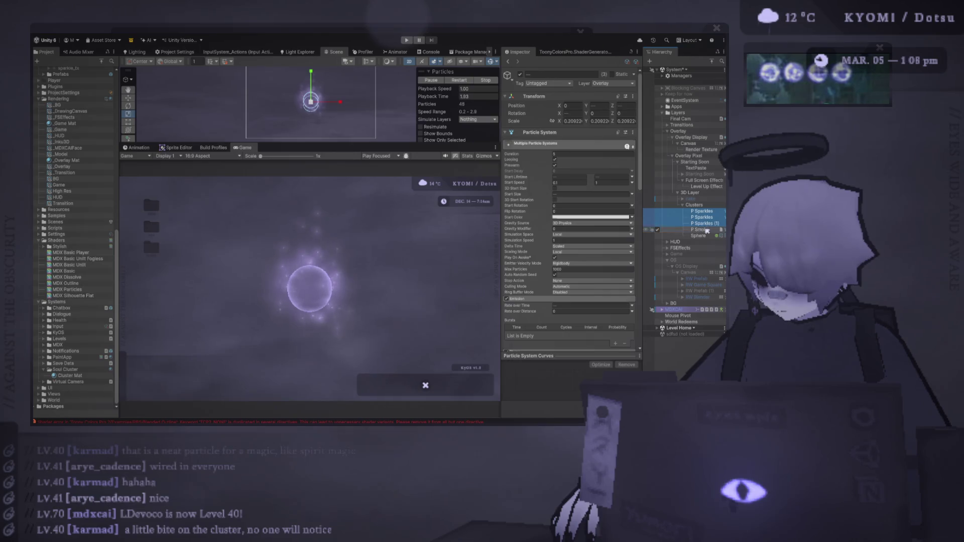
click(465, 81)
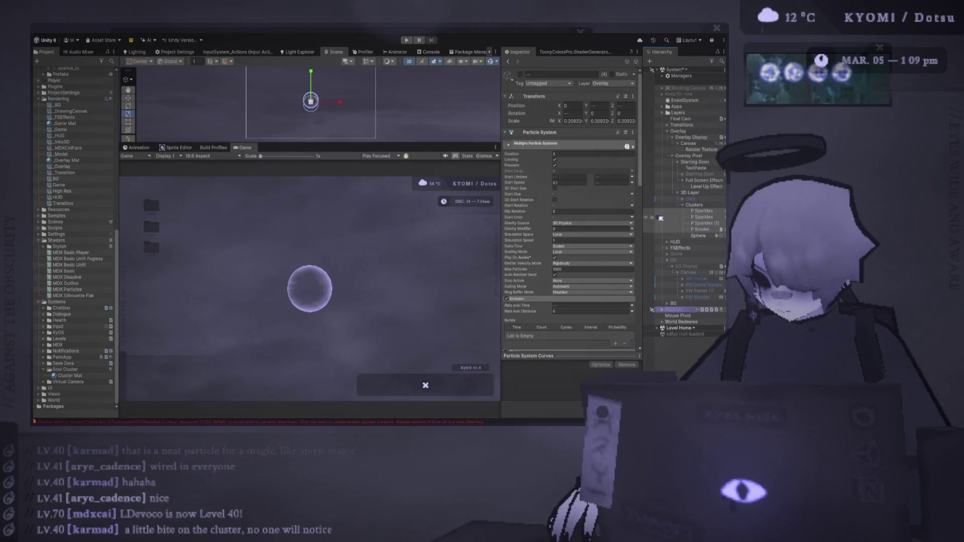
Step: Deactivate and restore P Sparkles (1), then select both sparkle systems together
click(704, 218)
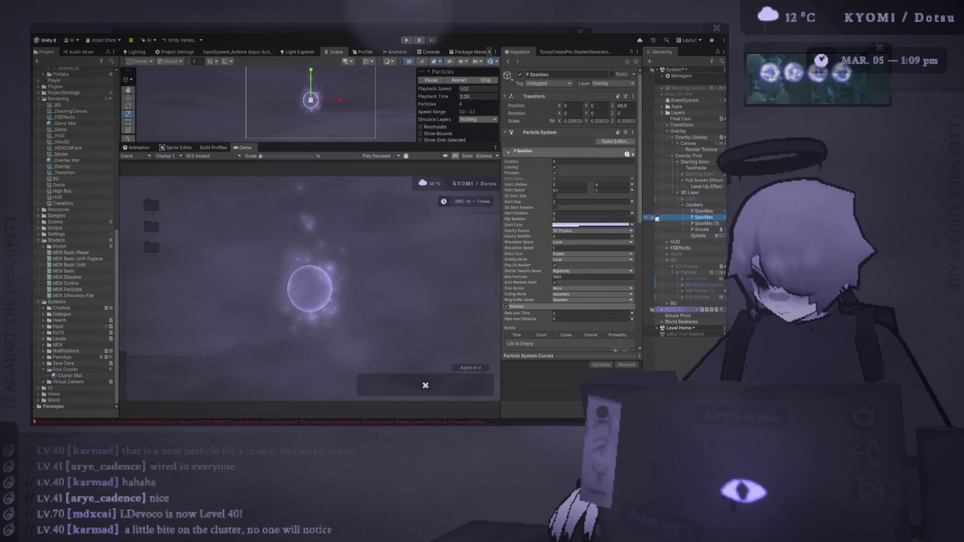
click(656, 219)
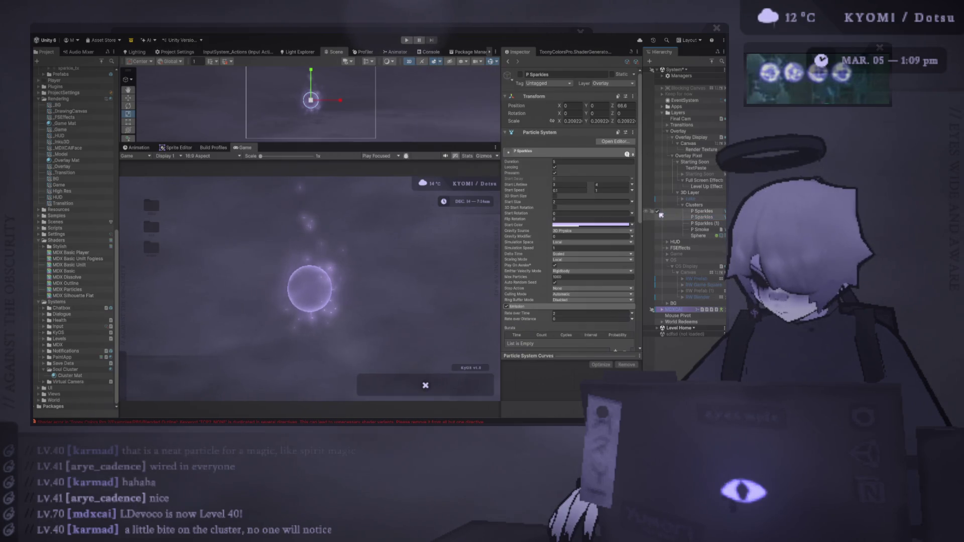
click(706, 224)
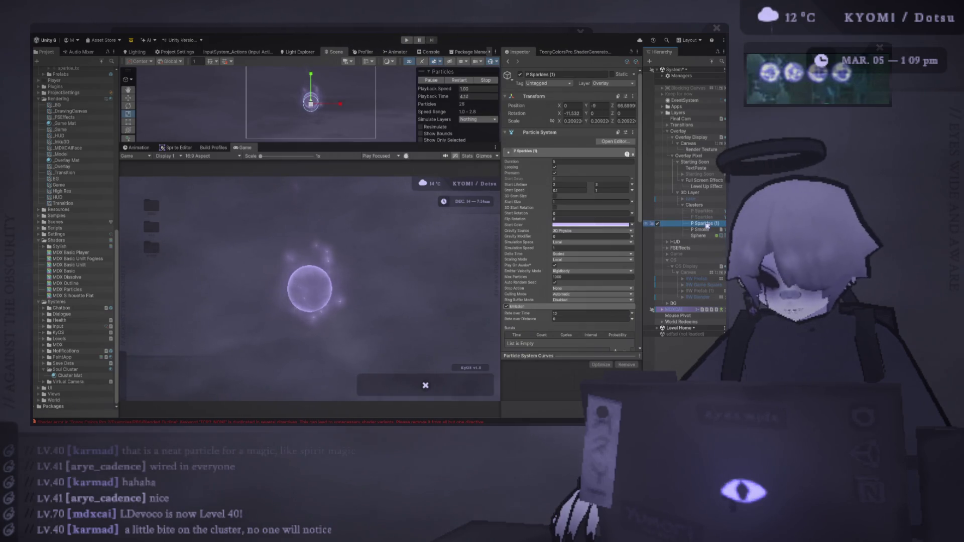
key(ctrl+z)
click(703, 224)
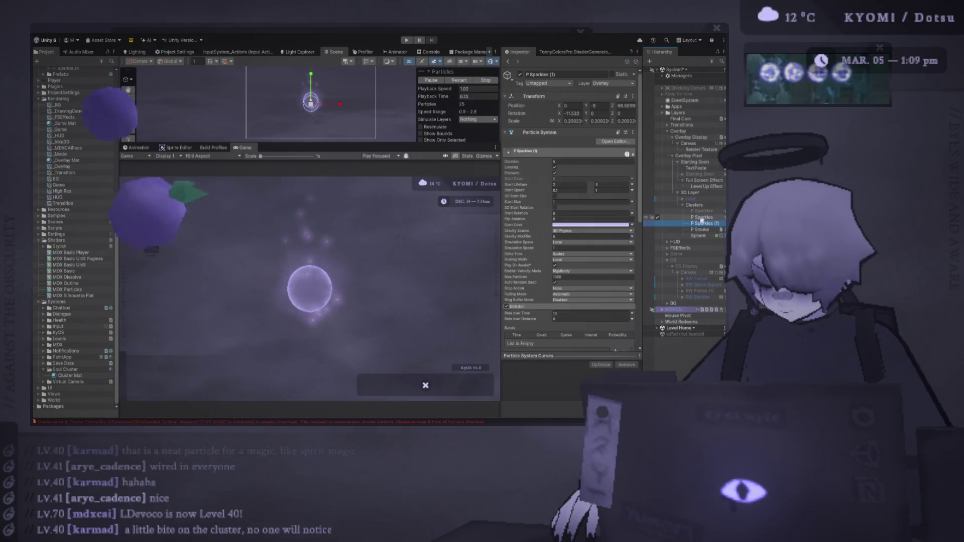
ctrl+click(703, 217)
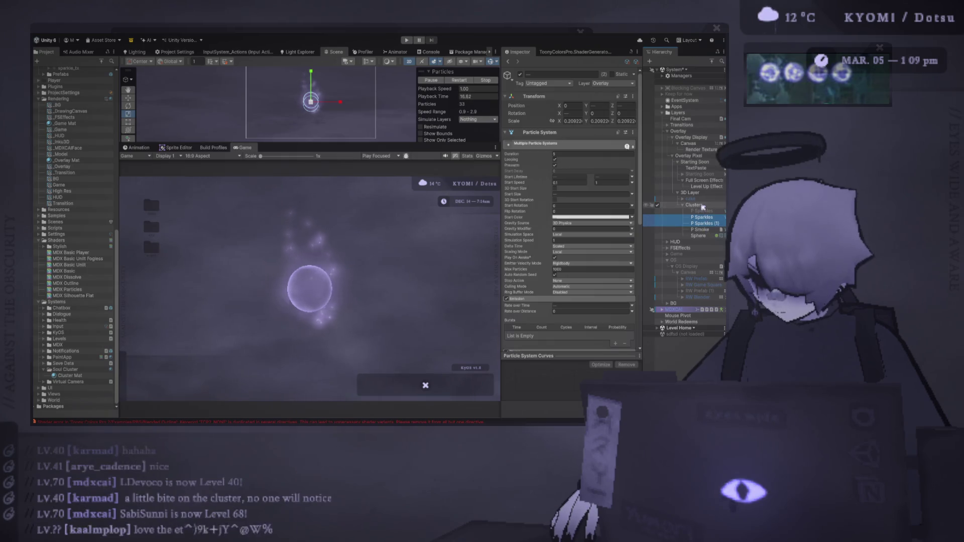
key(ctrl+shift+n)
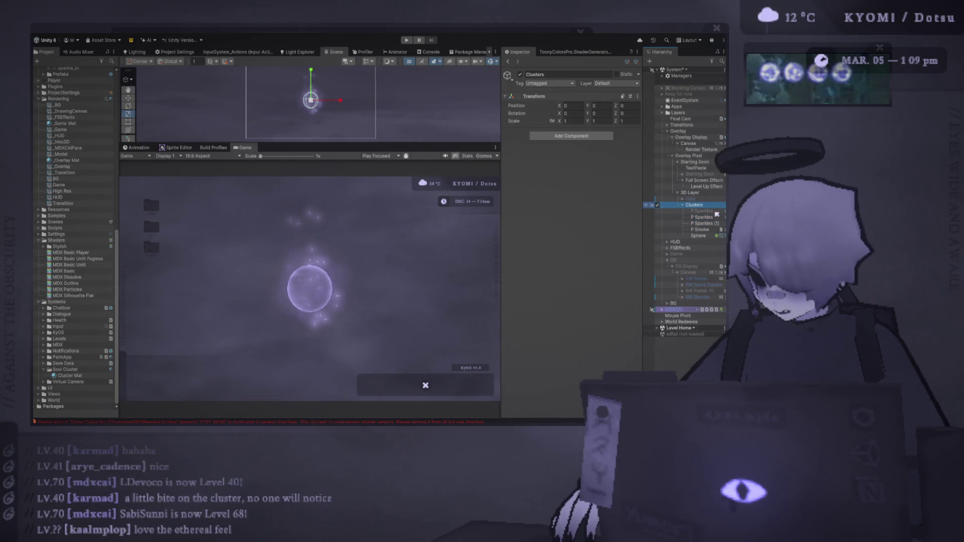
Step: Name the new object 'Base Cluster' and move the three particle systems and Sphere under it
text(Base)
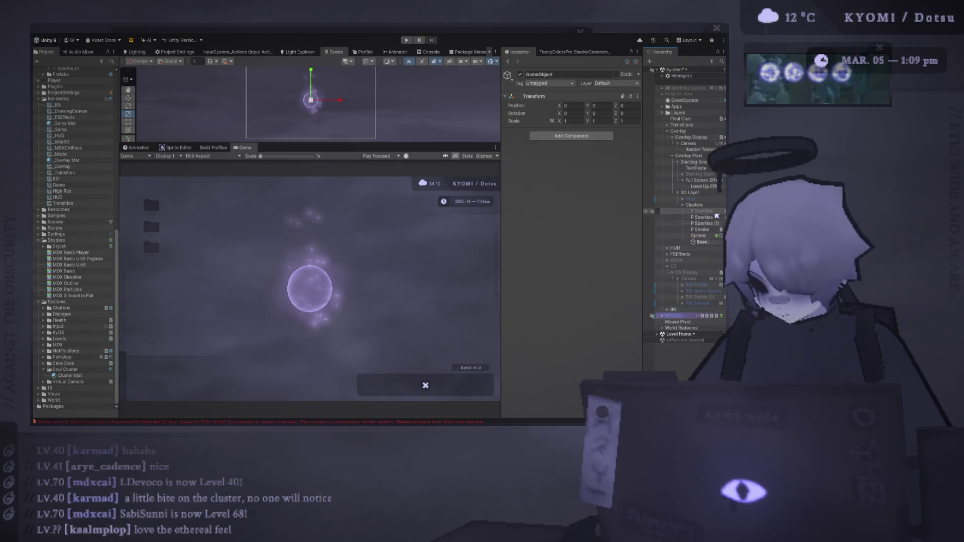
text( Cluster)
key(Return)
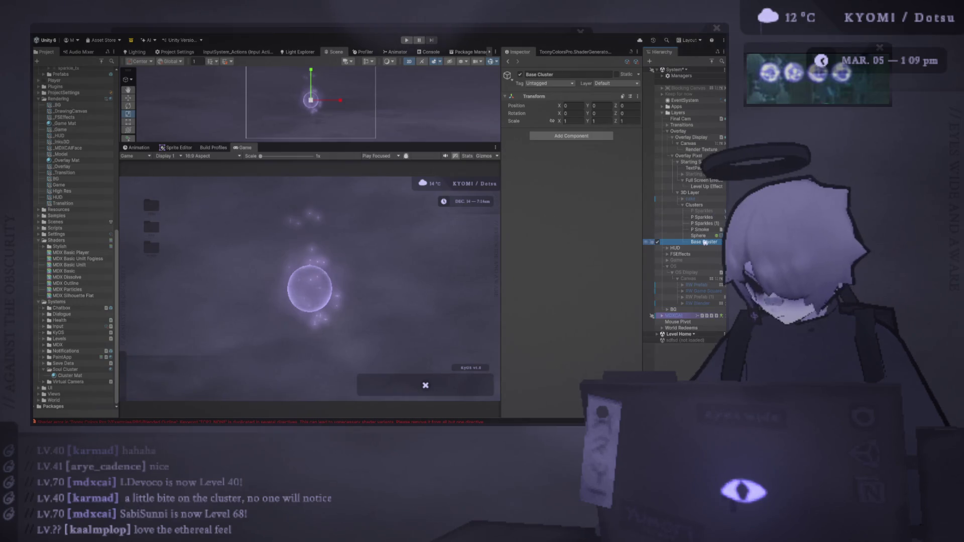
click(703, 217)
shift+click(705, 230)
drag(704, 234, 698, 241)
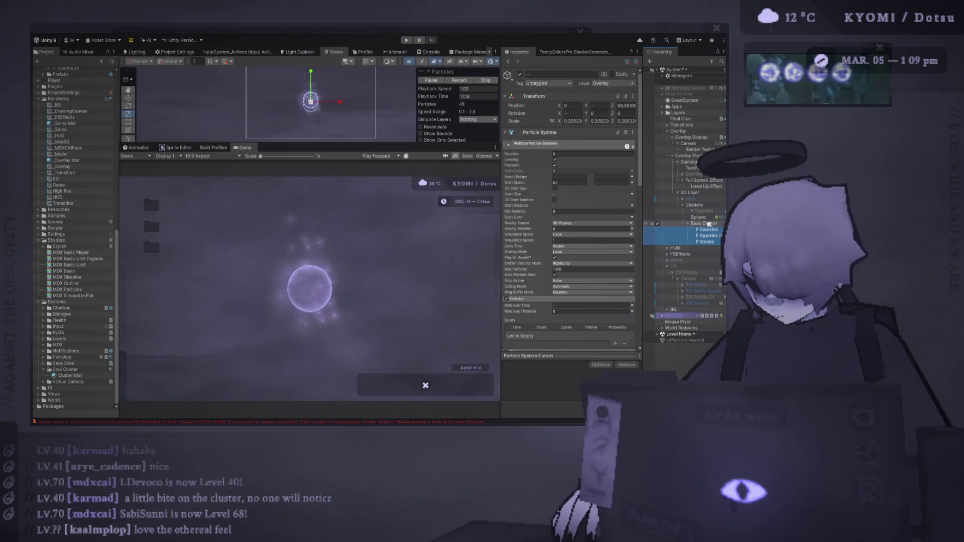
click(696, 218)
drag(706, 227, 703, 244)
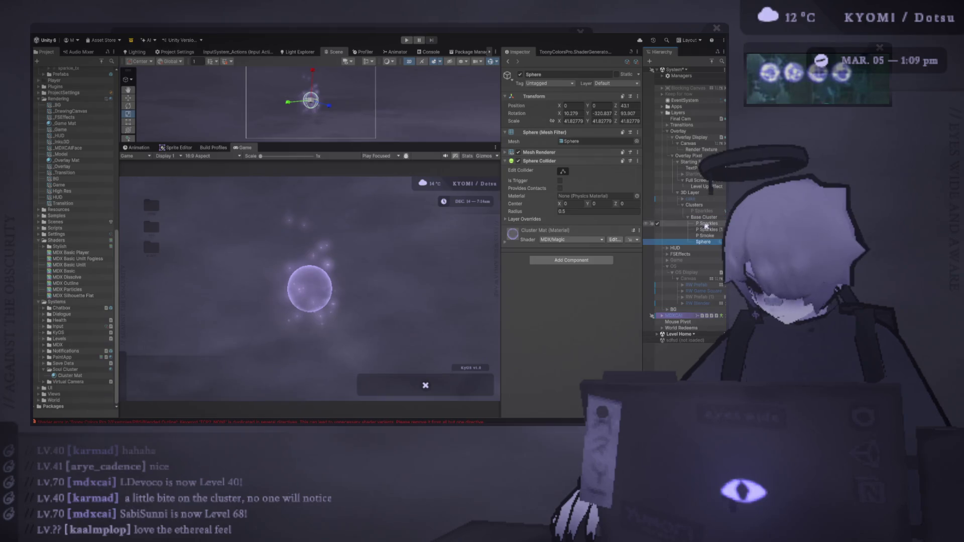
Step: Set P Smoke's scale to 0.2 on all axes and the Sphere's X scale to 40
click(710, 230)
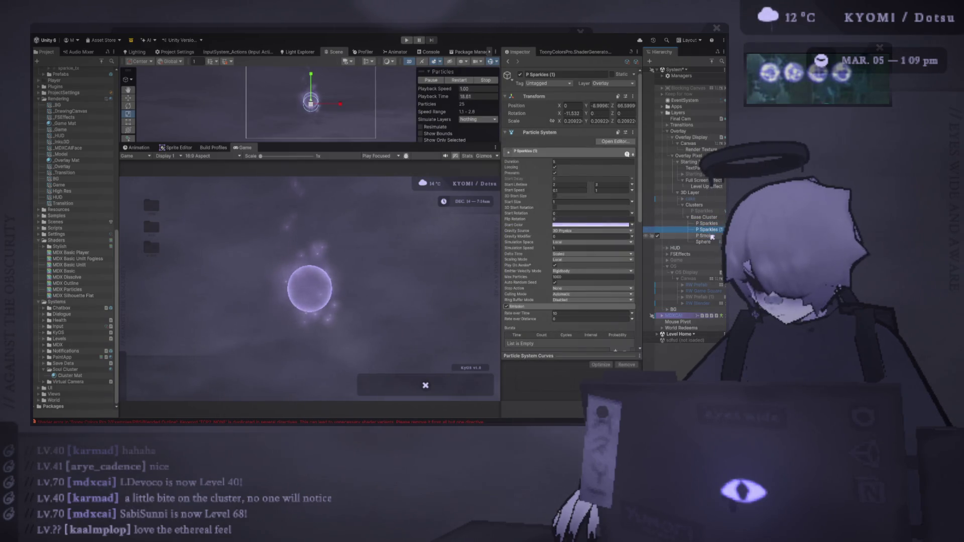
click(709, 236)
click(579, 127)
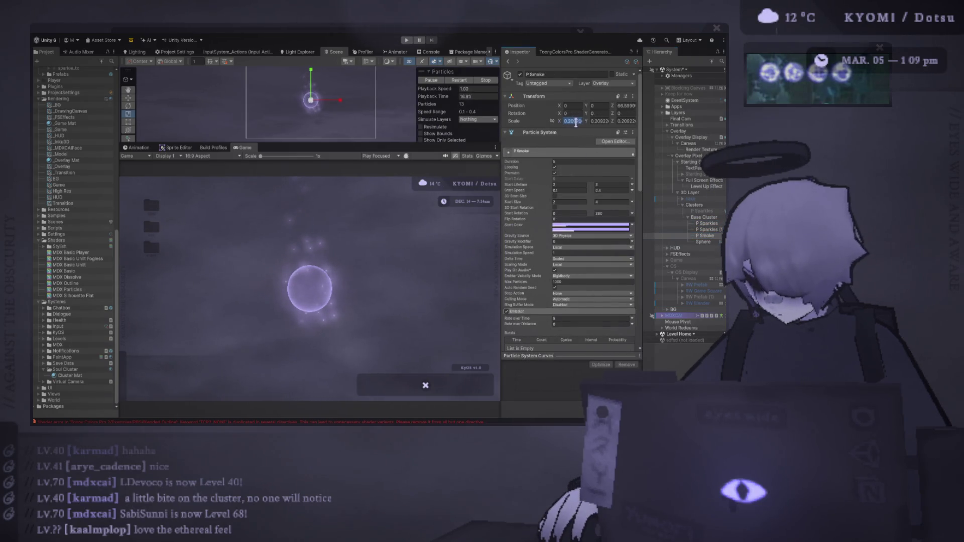
text(0.2)
key(Tab)
text(0.2)
key(Tab)
text(0.2)
click(708, 230)
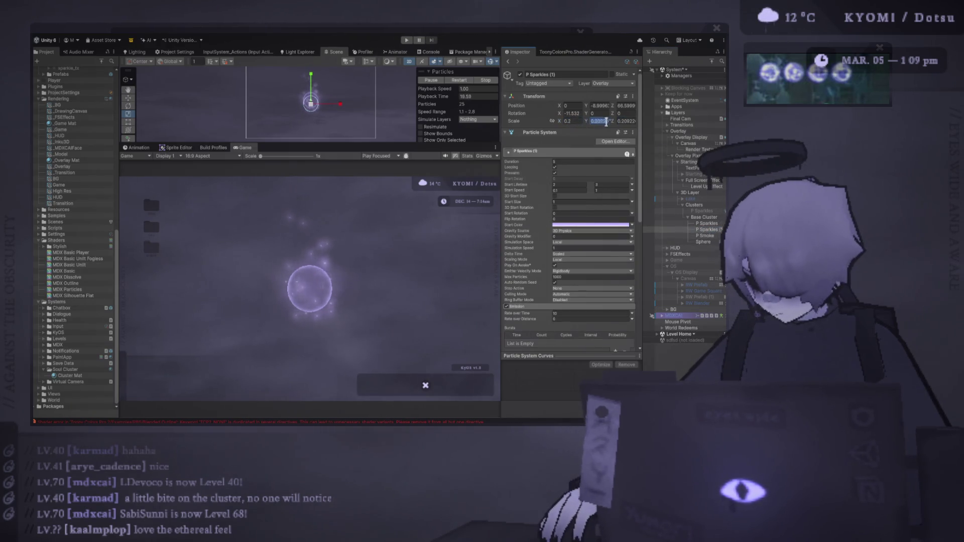
click(703, 241)
click(573, 121)
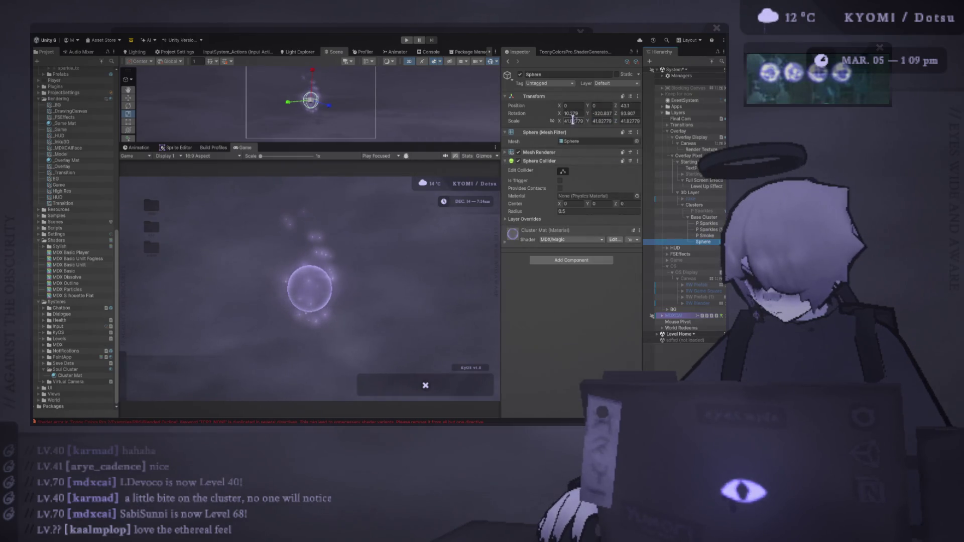
text(40)
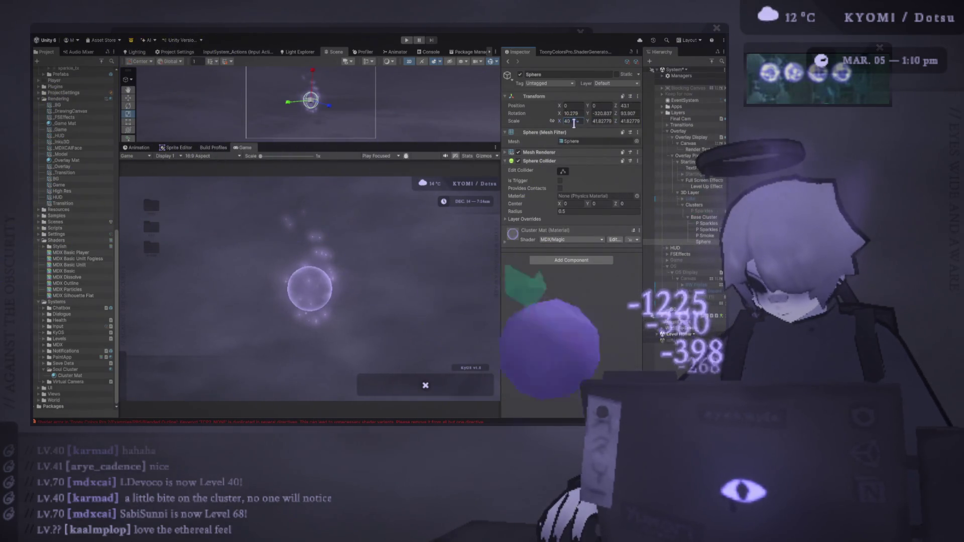
Step: Enter 40, then 0.2, in P Sparkles' scale fields, leaving it at 0.2
click(705, 220)
click(705, 218)
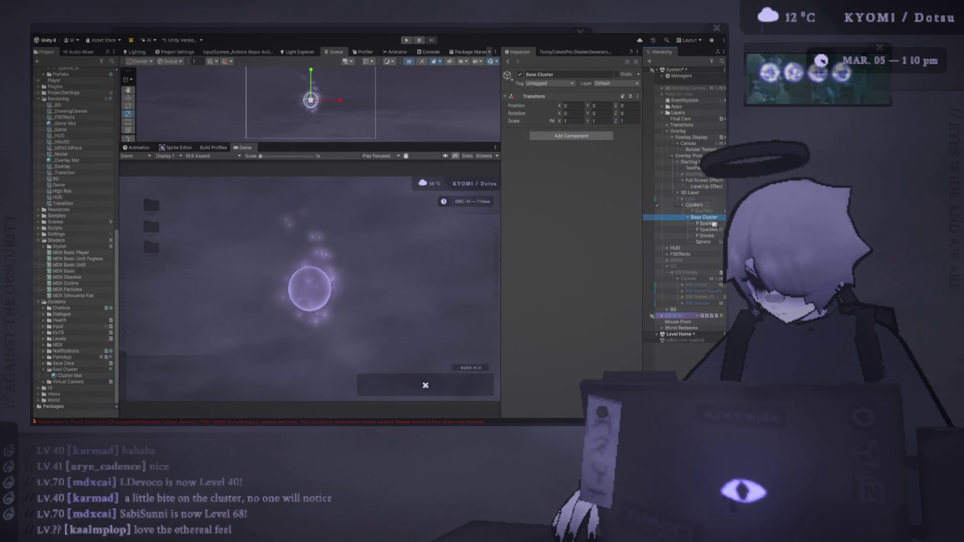
click(712, 224)
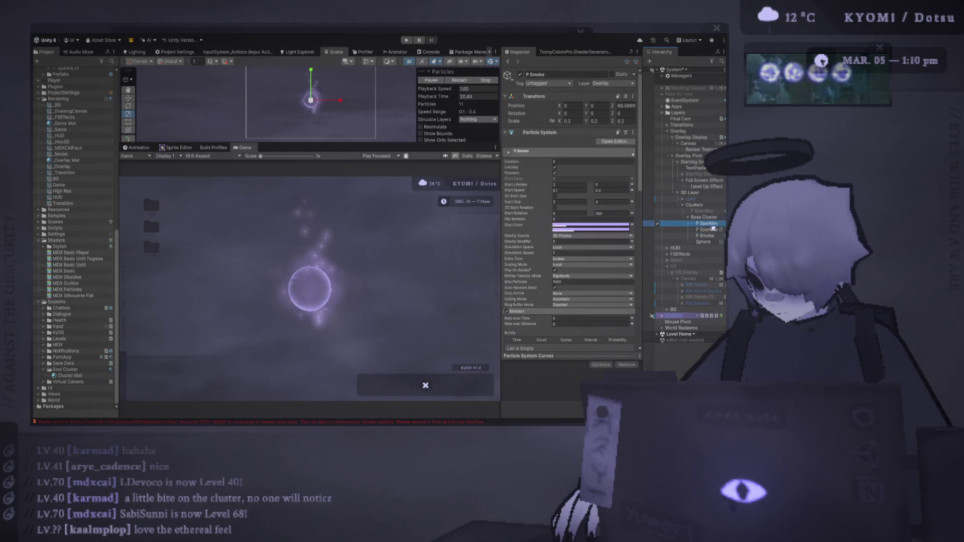
click(572, 121)
text(40)
key(Tab)
key(Tab)
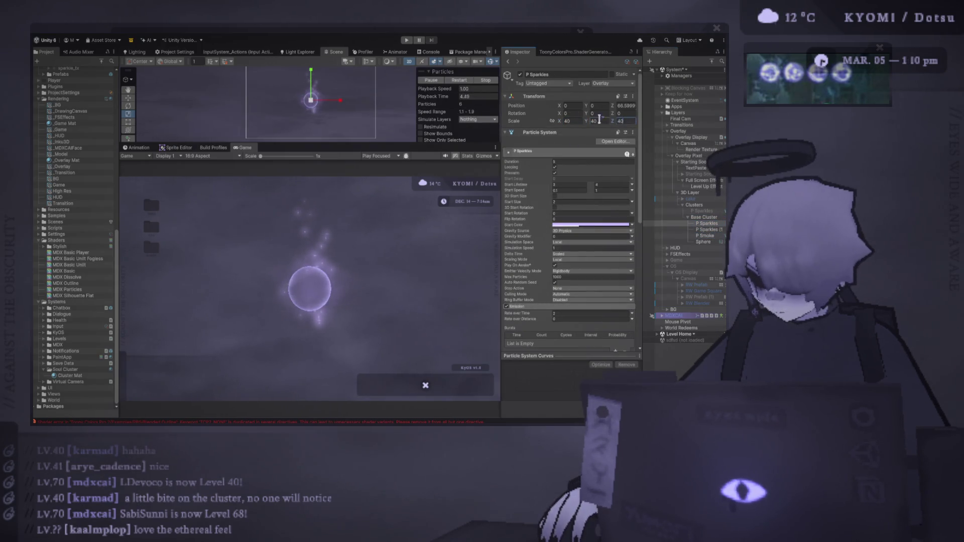
text(0.2)
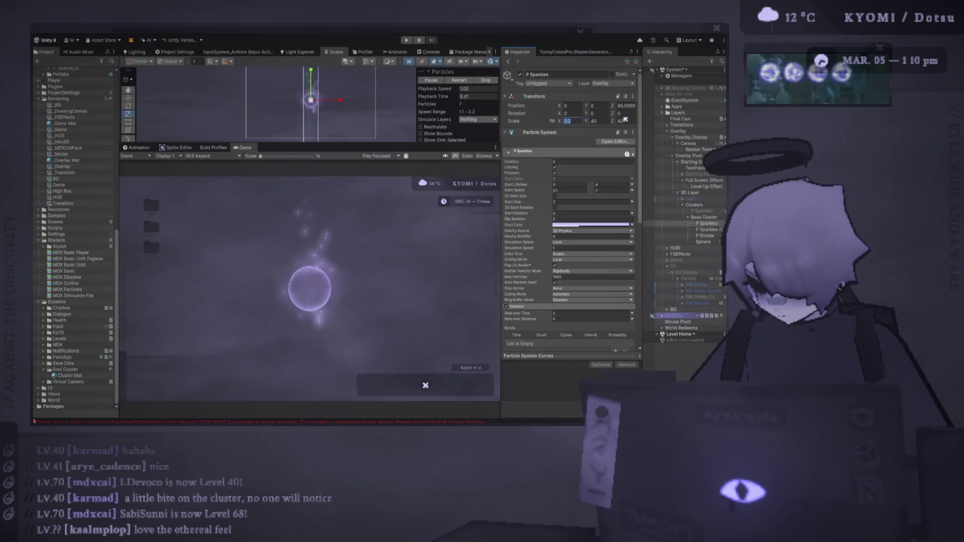
key(Tab)
key(Tab)
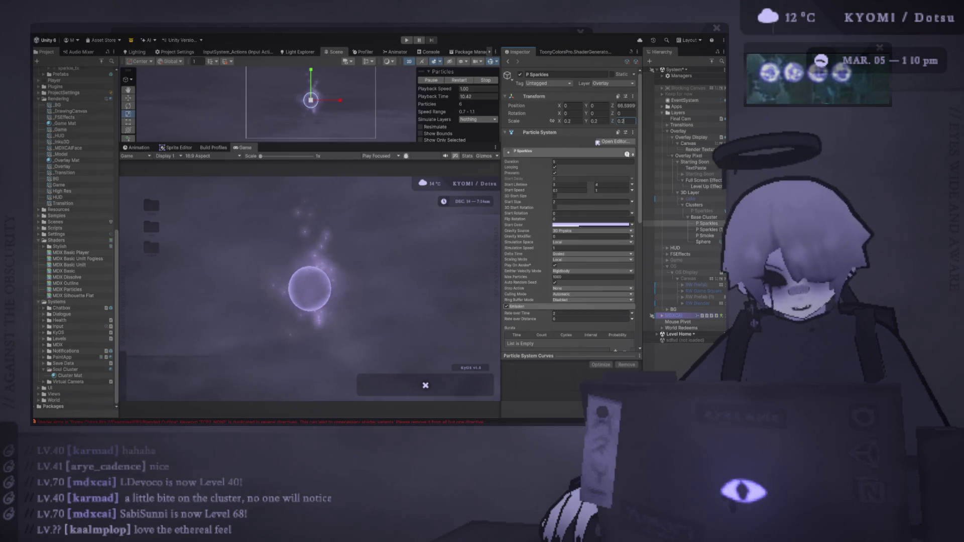
click(698, 225)
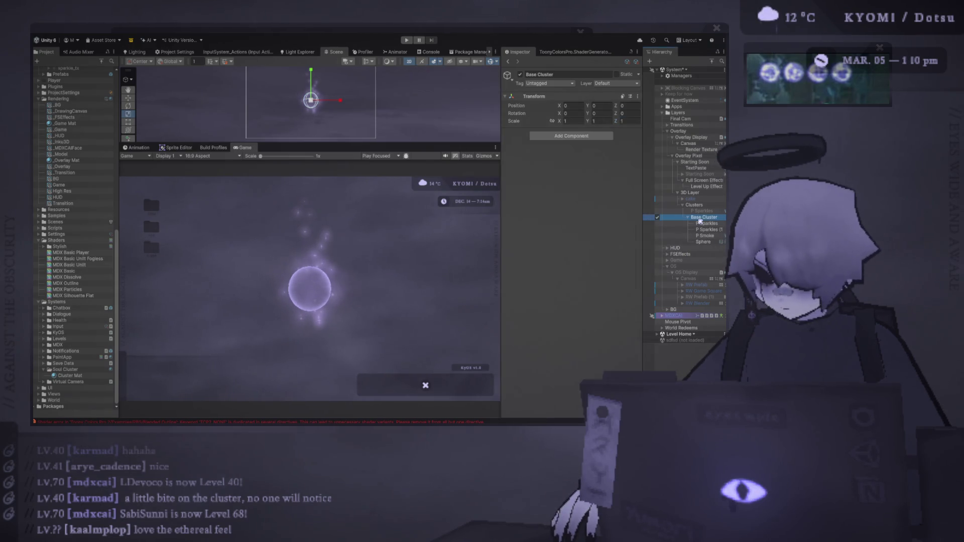
Step: Move Base Cluster left to X -80
shift+click(707, 236)
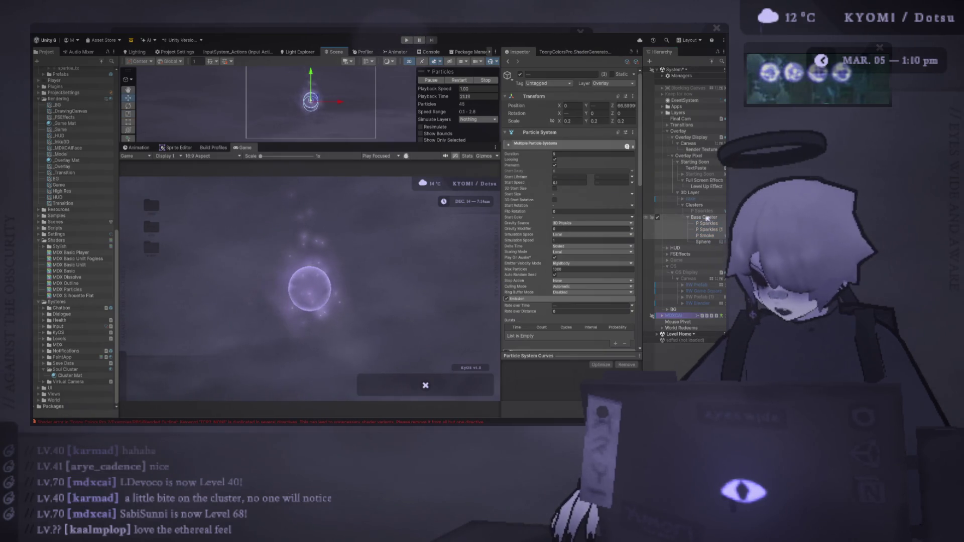
click(339, 108)
drag(311, 101, 281, 100)
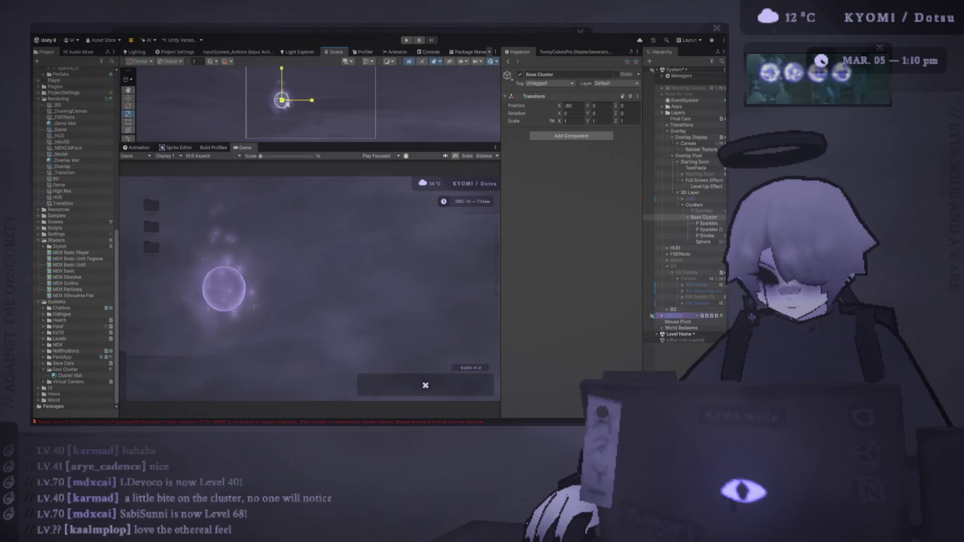
Step: Switch the particle systems' Scaling Mode to Hierarchy and replay the particles
click(710, 224)
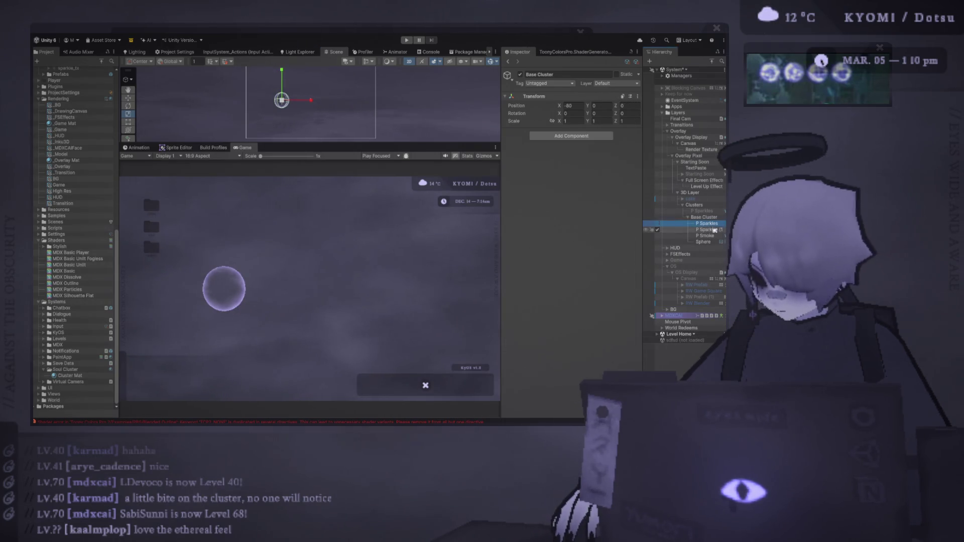
shift+click(705, 235)
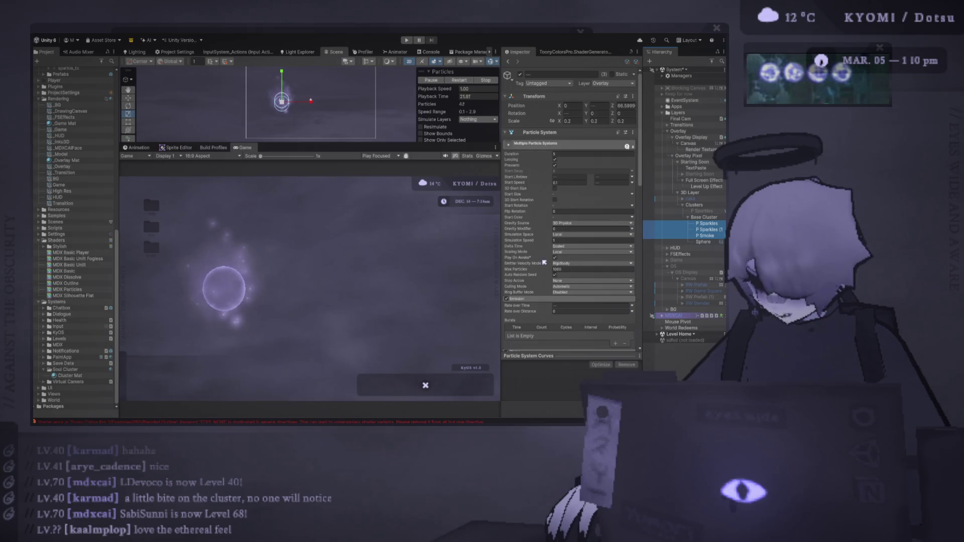
click(585, 263)
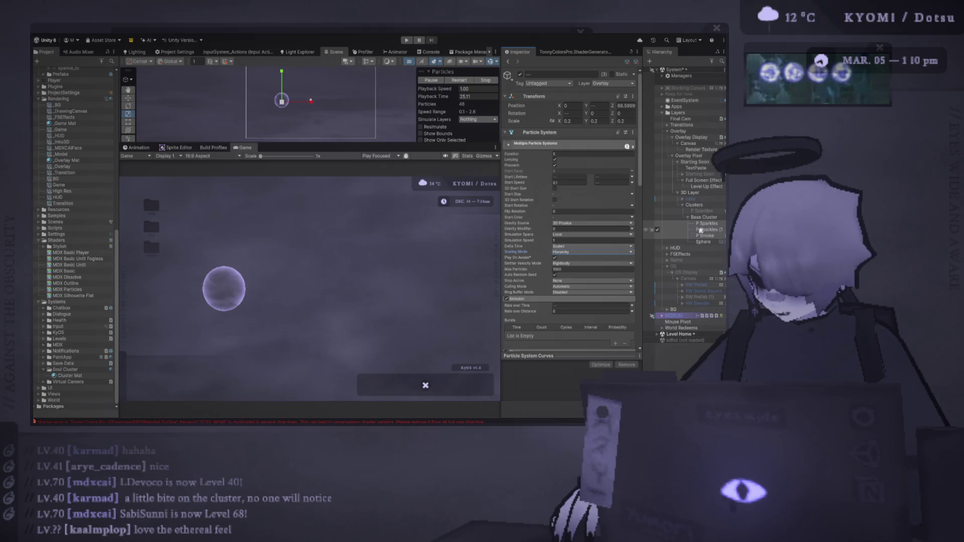
click(459, 80)
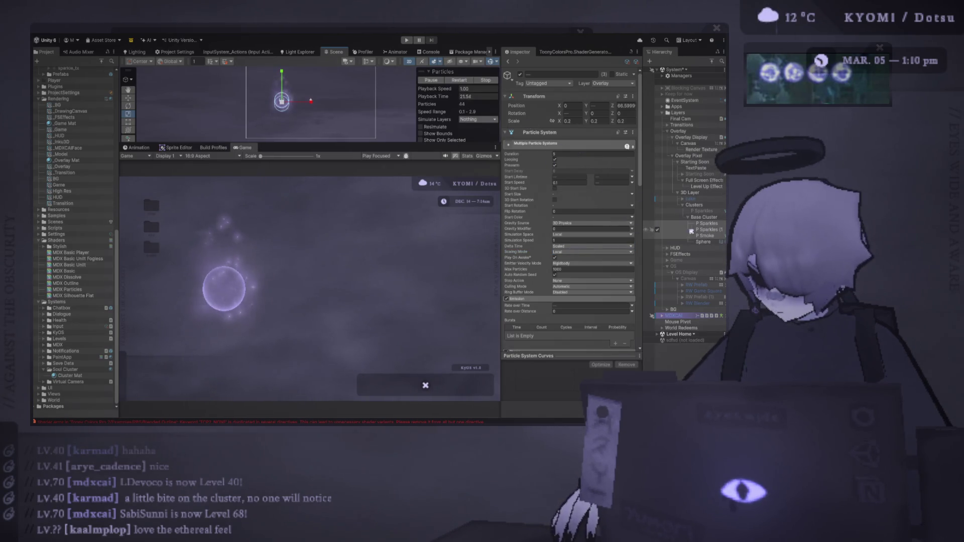
click(711, 223)
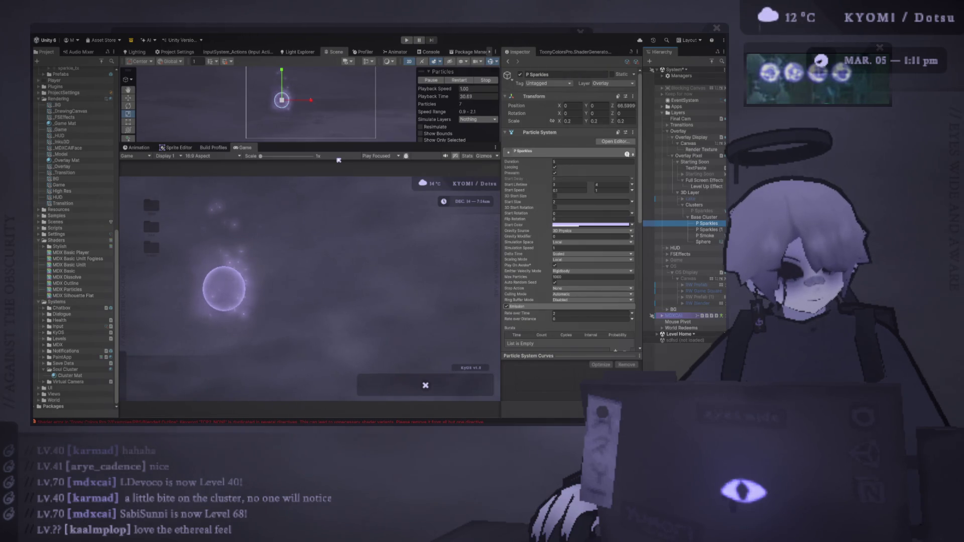
click(457, 81)
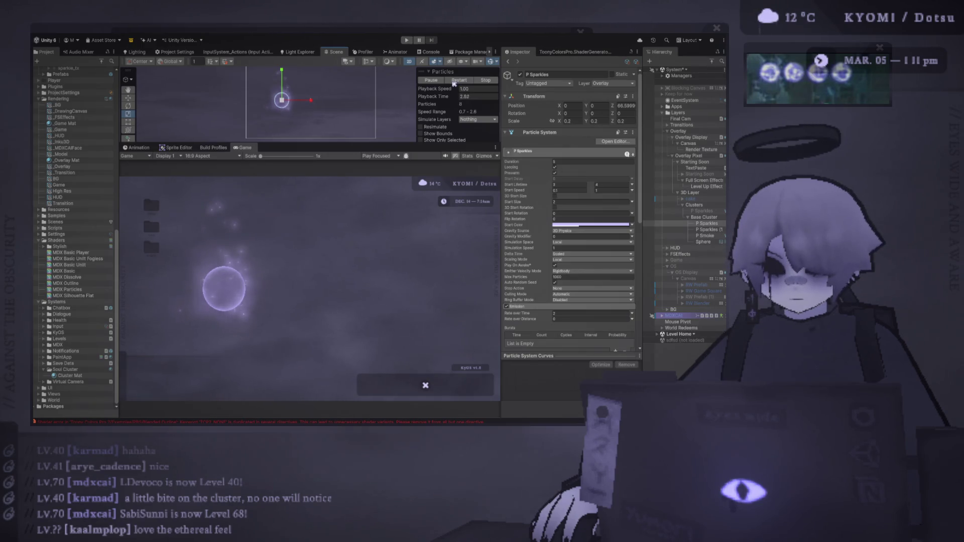
click(708, 229)
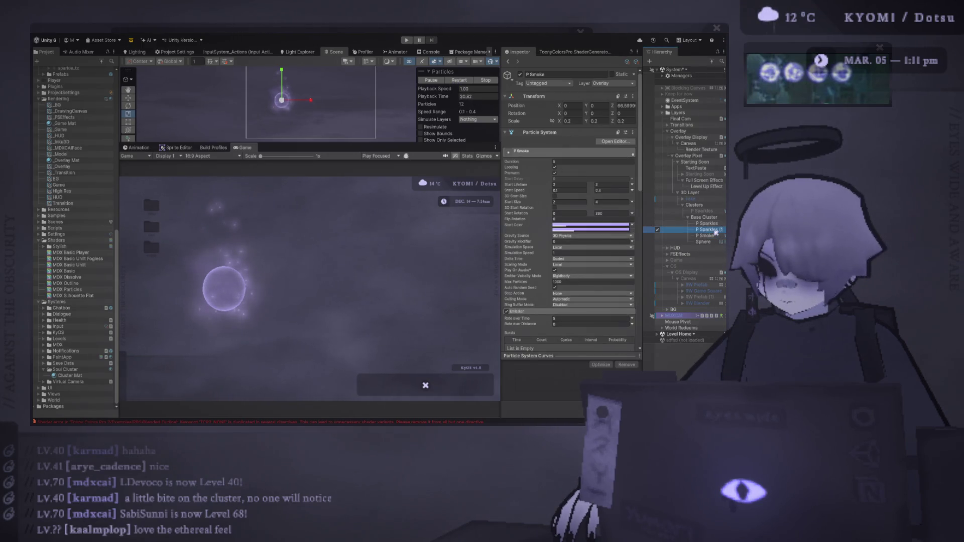
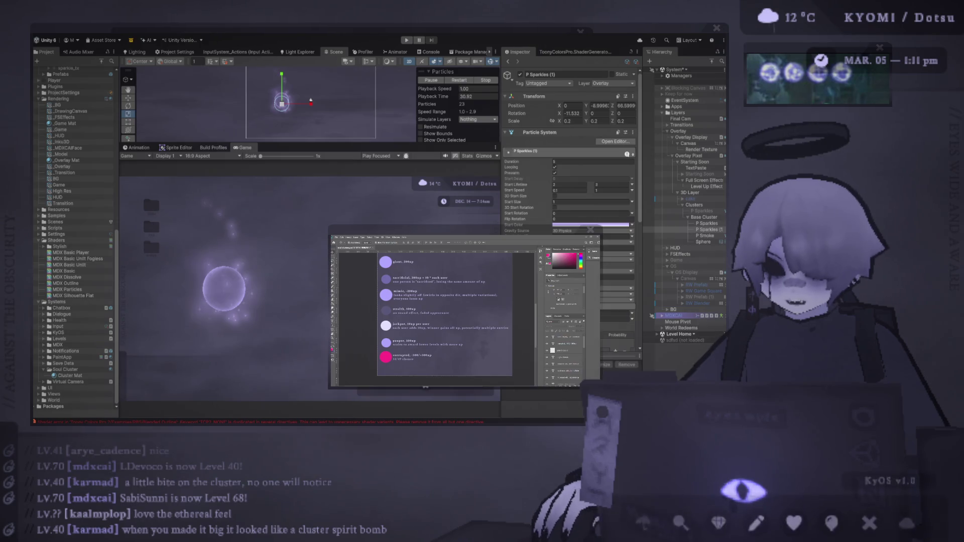
Step: Glance at the Photoshop reference sheet, then return to the Unity editor
click(536, 158)
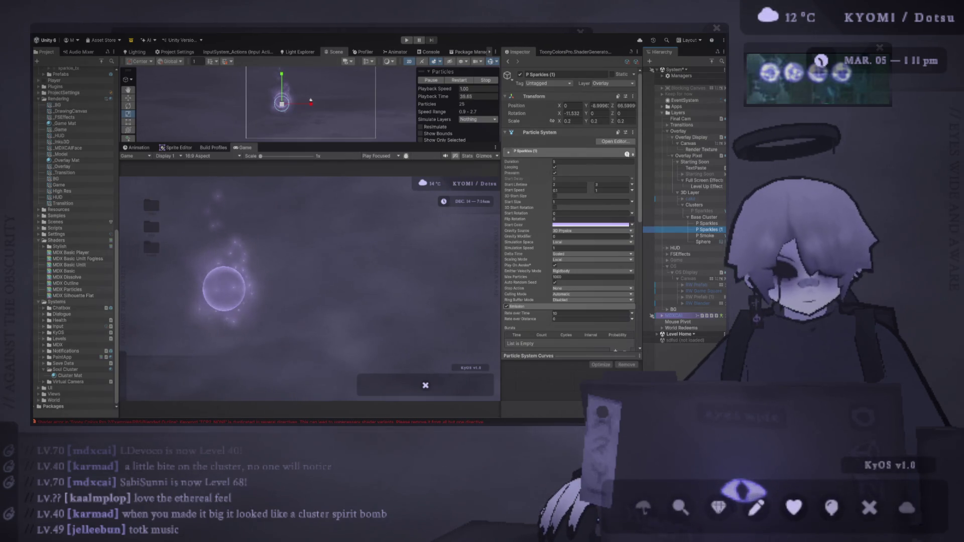
key(alt+Tab)
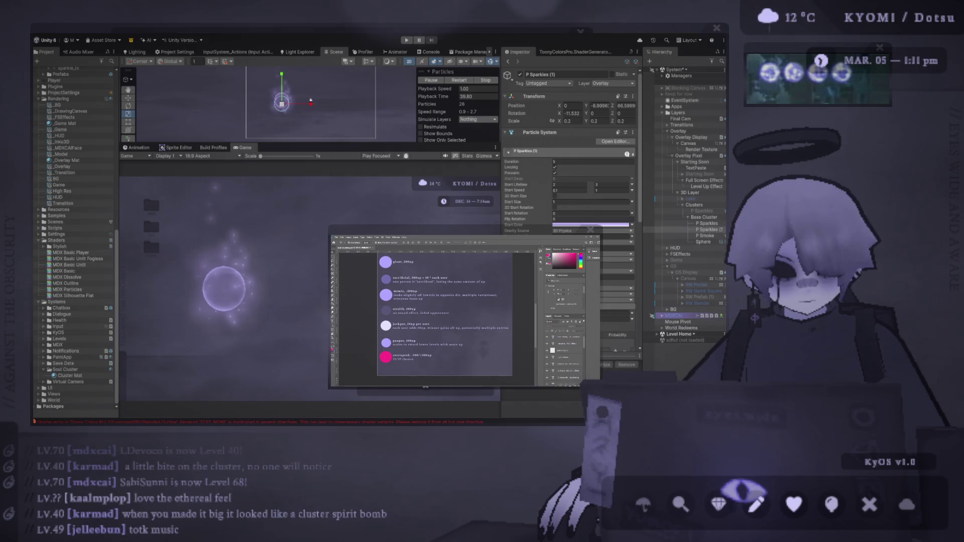
key(alt+Tab)
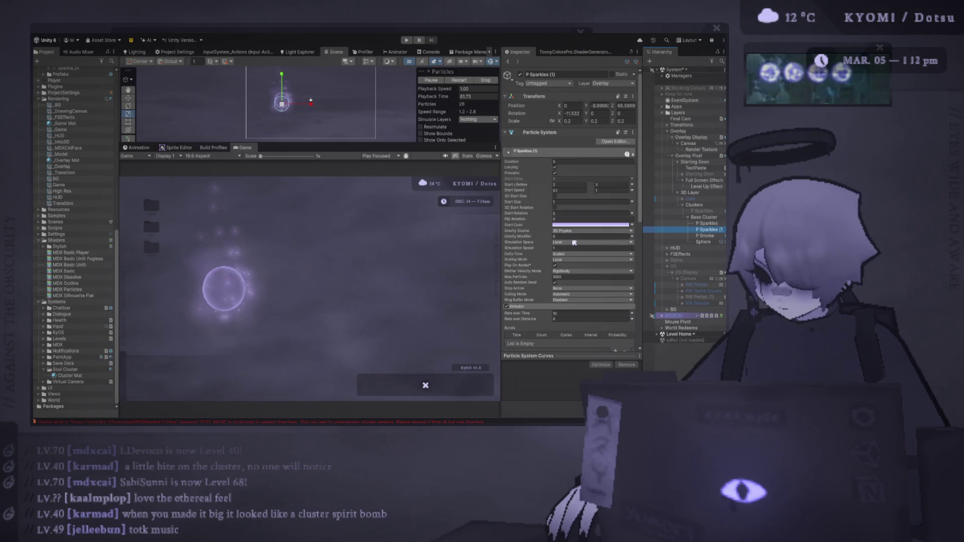
Step: Change P Sparkles (1) Scaling Mode from Local to Hierarchy, then deselect
click(526, 254)
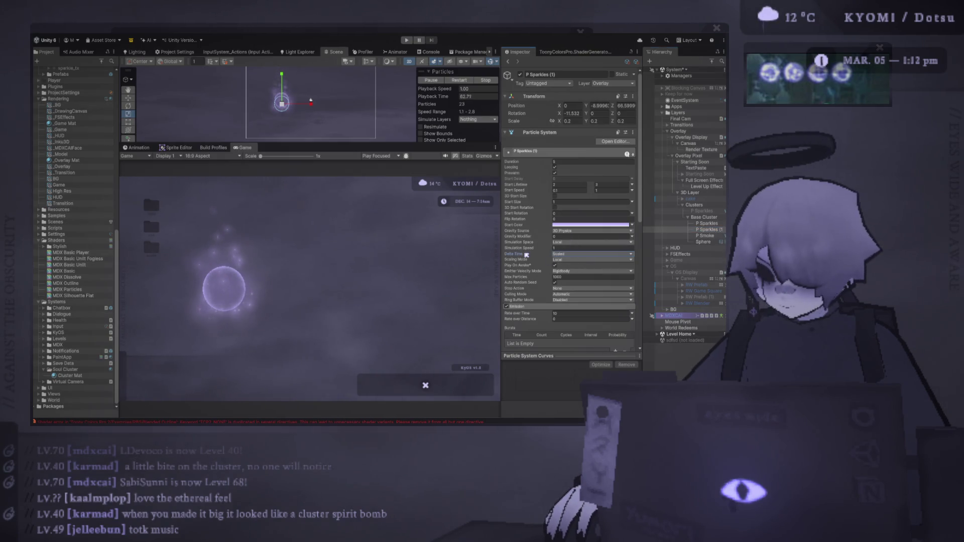
click(584, 270)
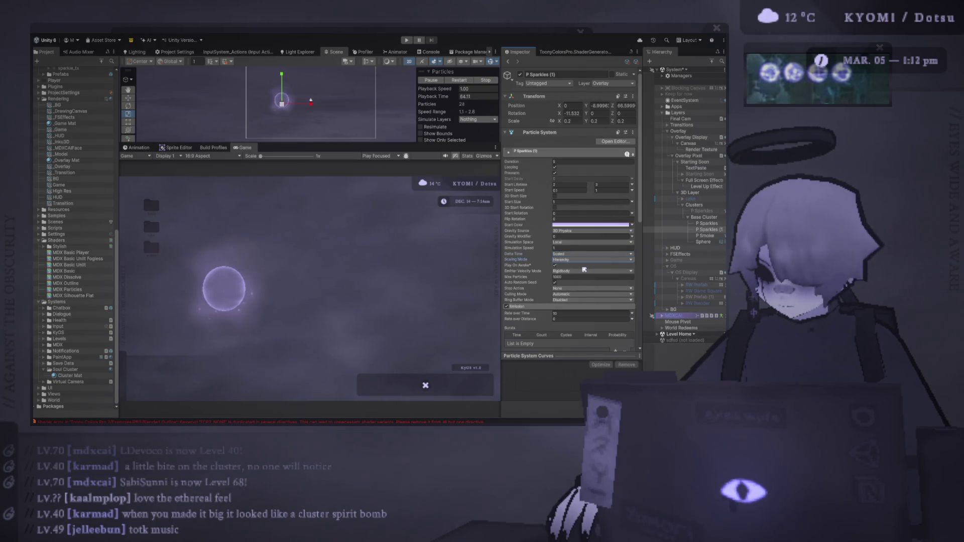
ctrl+click(713, 231)
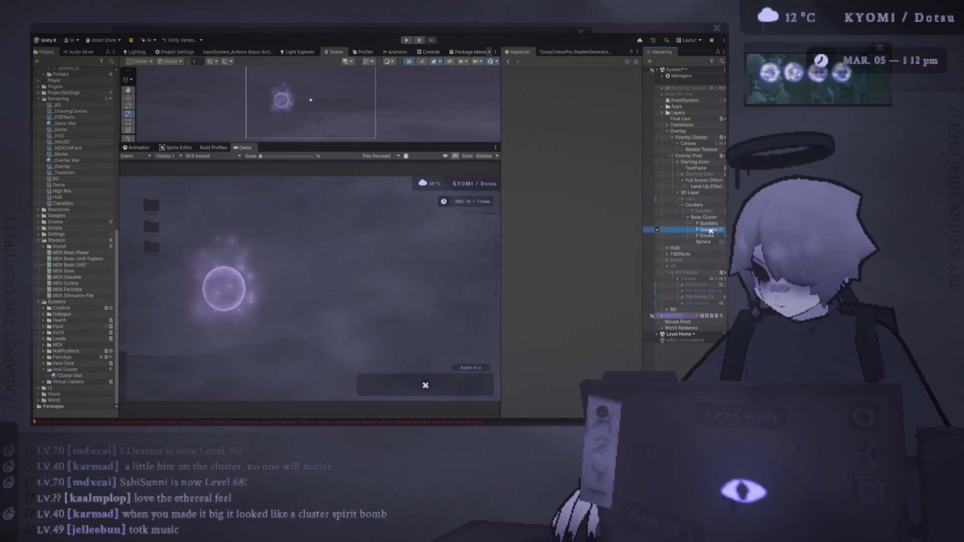
Step: Duplicate P Sparkles (1), parent the copy under Clusters, and set its scale to 1, 1, 1
key(ctrl+d)
drag(709, 234, 699, 220)
double_click(572, 121)
text(1)
key(Tab)
text(1)
key(Tab)
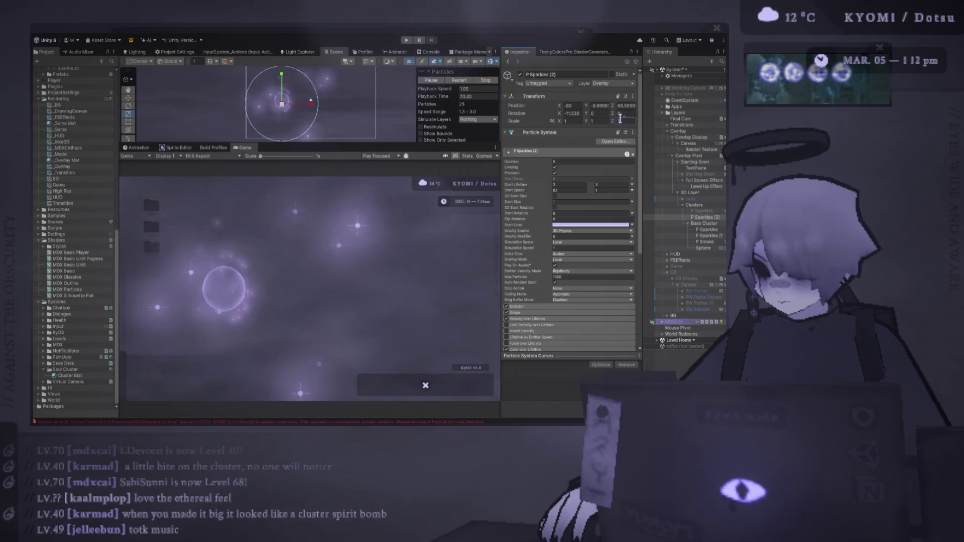
text(1)
mouse_move(283, 104)
mouse_down()
mouse_move(250, 110)
mouse_move(344, 110)
mouse_up()
key(w)
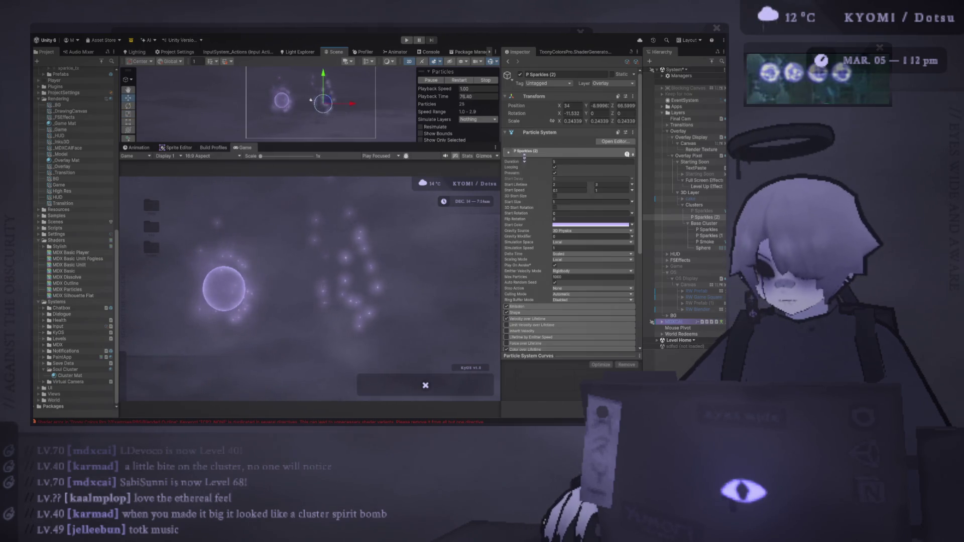
Step: Give P Sparkles (2) Hierarchy scaling and enlarge it into a wide sparkle field right of the orb
click(575, 260)
click(583, 269)
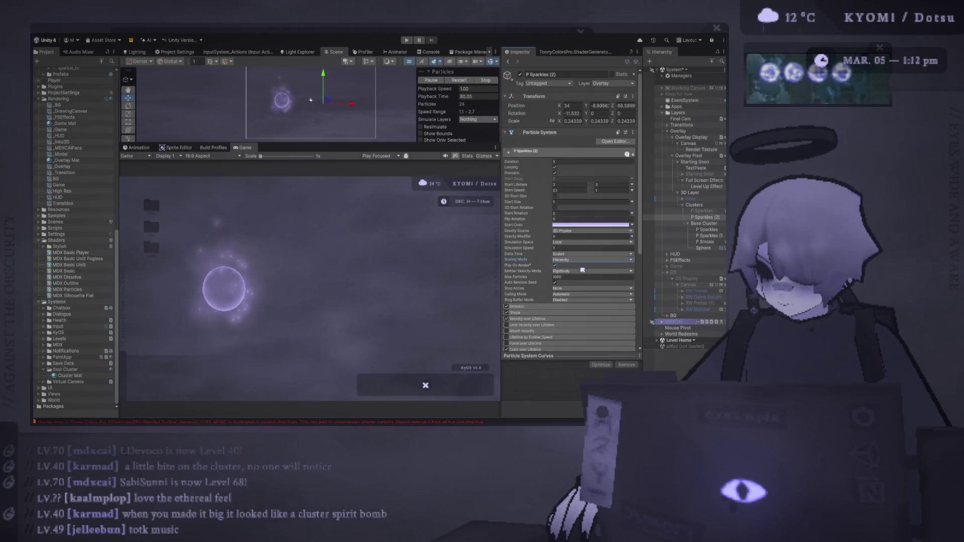
click(573, 121)
text(1)
key(Tab)
text(1)
key(Tab)
text(1)
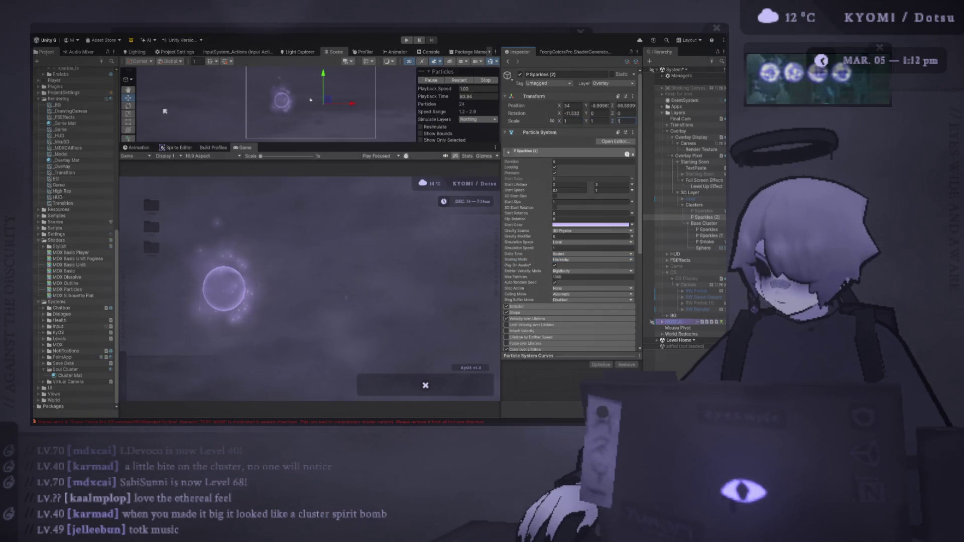
text(r)
mouse_move(323, 103)
mouse_down()
mouse_move(231, 106)
mouse_move(203, 119)
mouse_move(191, 104)
mouse_move(409, 104)
mouse_move(538, 146)
mouse_move(623, 197)
mouse_up()
click(708, 206)
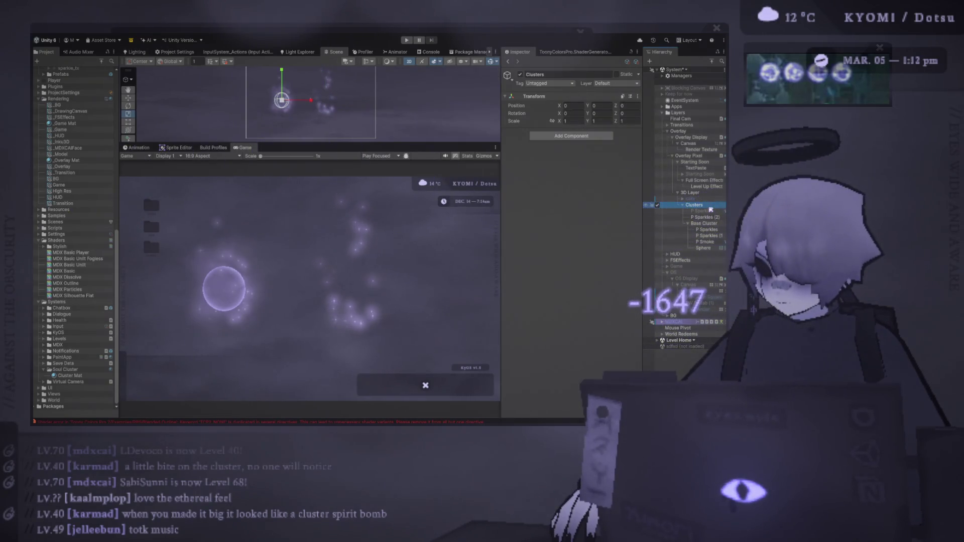
click(711, 217)
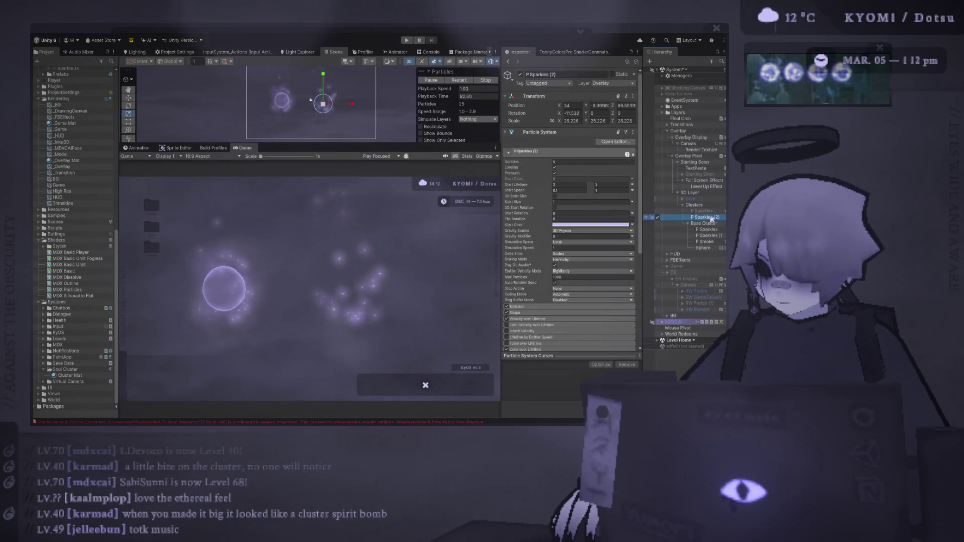
drag(710, 218, 695, 203)
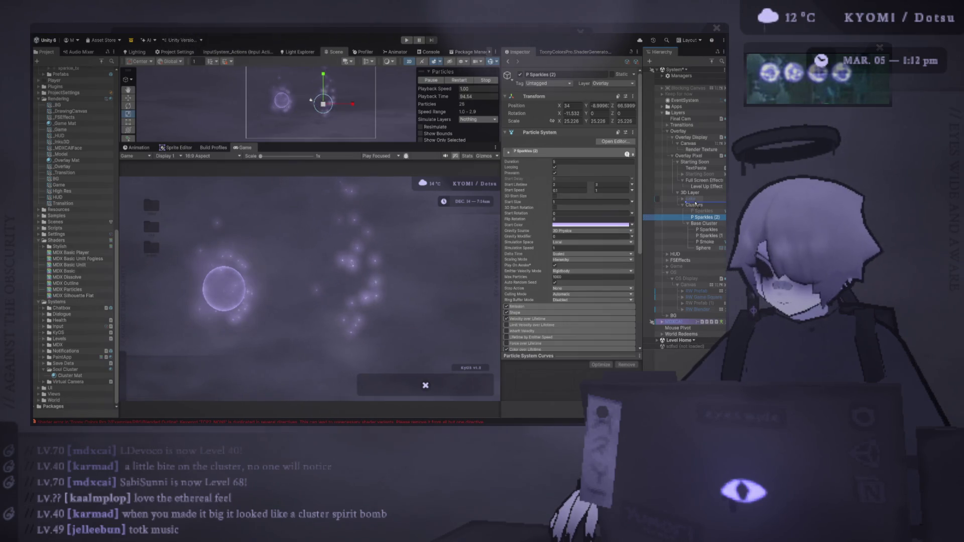
drag(696, 205, 696, 205)
click(698, 206)
click(706, 217)
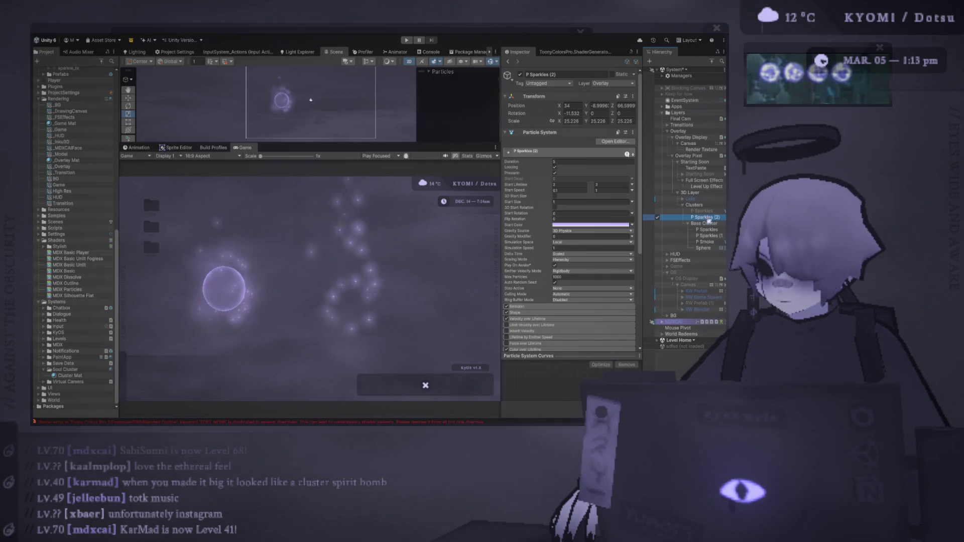
Step: Delete P Sparkles (2), duplicate Base Cluster, and select the copy's P Sparkles (1)
key(Delete)
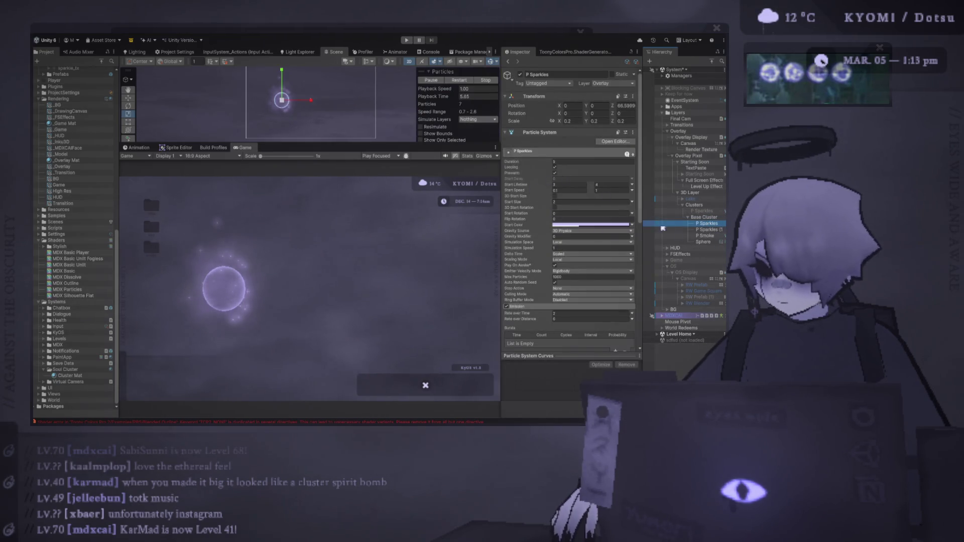
ctrl+click(711, 218)
key(ctrl+d)
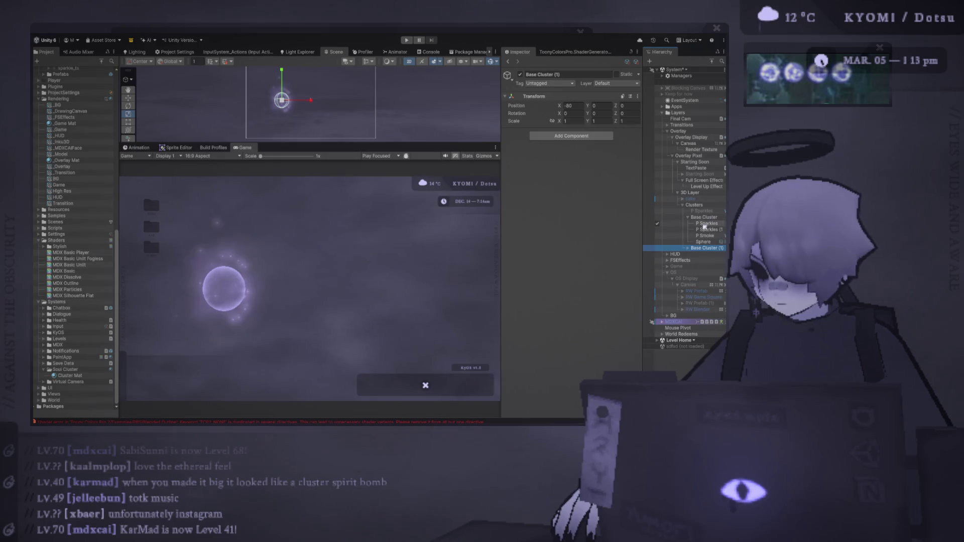
click(688, 248)
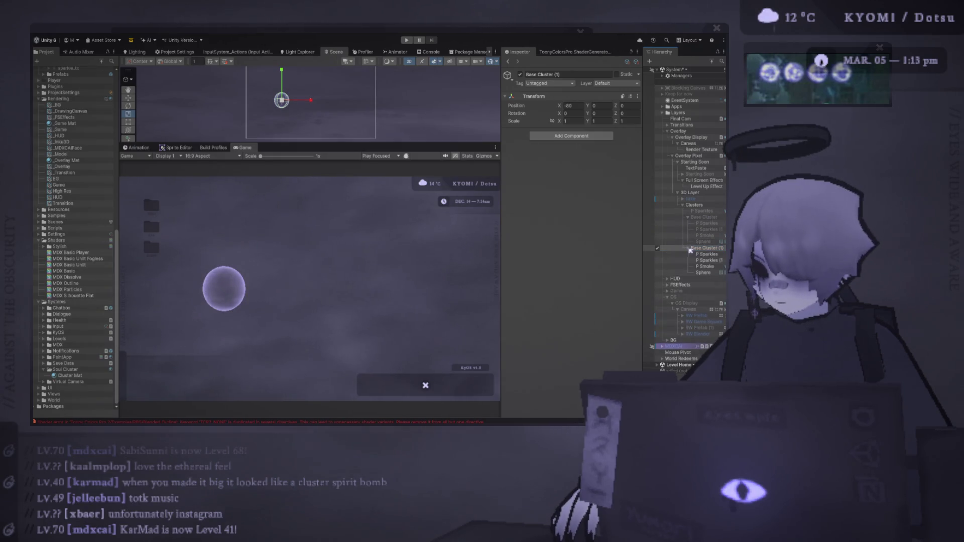
click(708, 261)
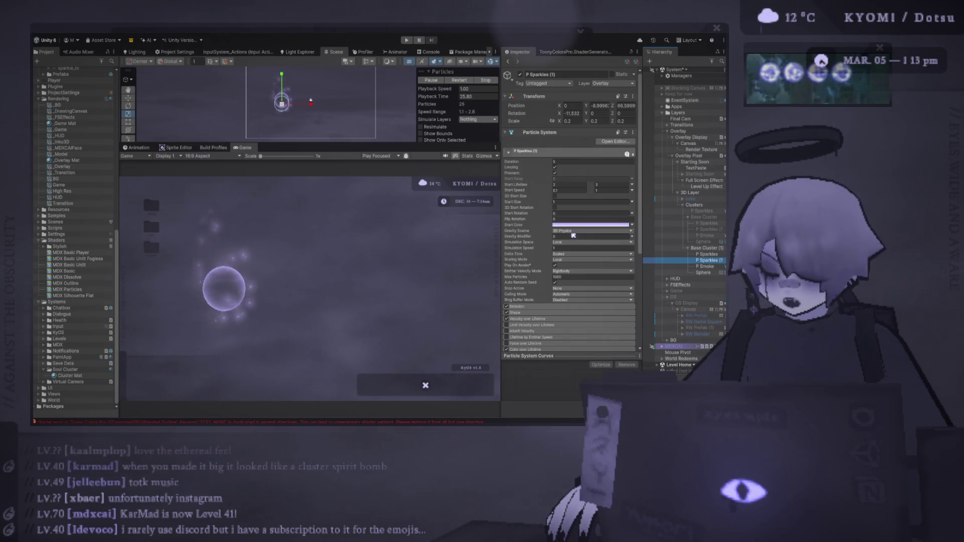
Step: Set Base Cluster (1)'s P Sparkles (1) to Hierarchy scaling, trying 22 before settling on scale 15
click(563, 236)
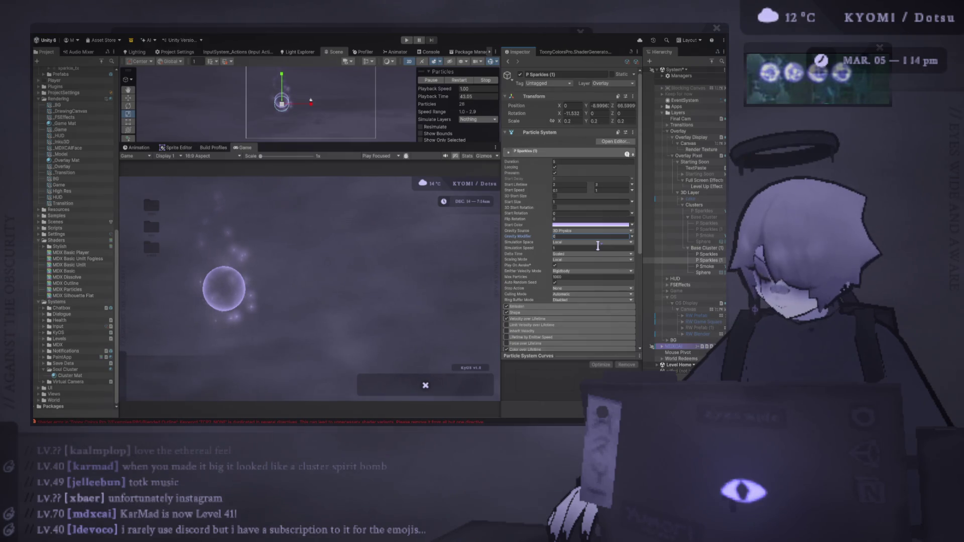
click(570, 260)
click(578, 270)
drag(558, 121, 598, 121)
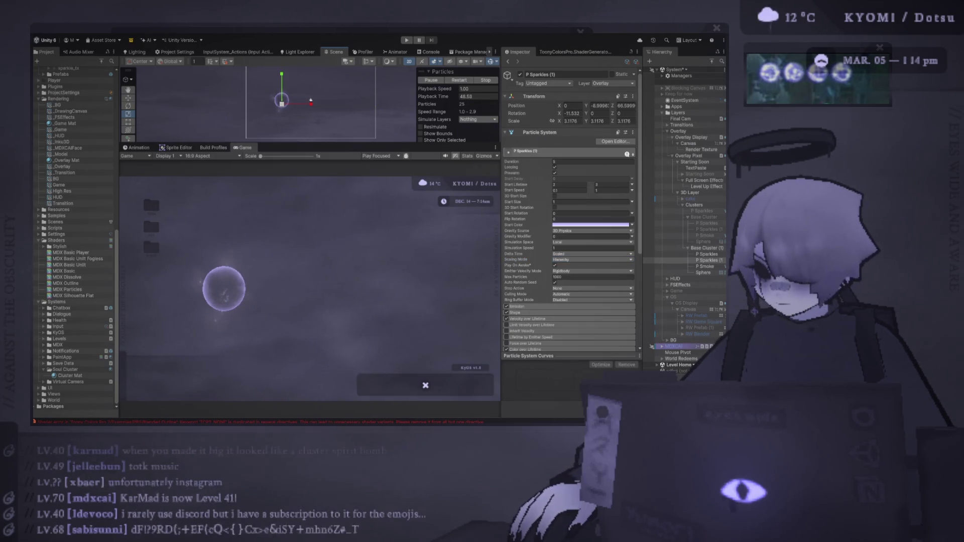
text(22)
key(Tab)
text(22)
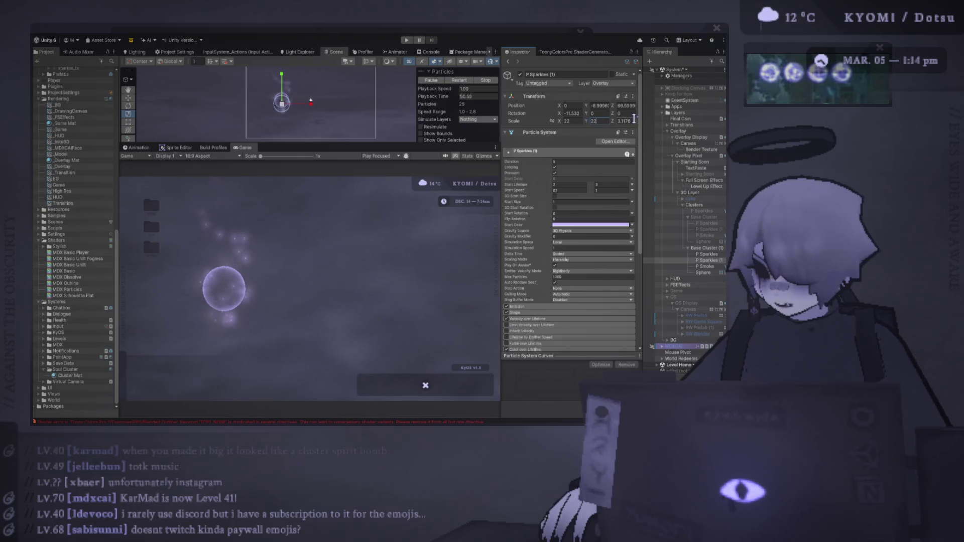
key(Tab)
text(22)
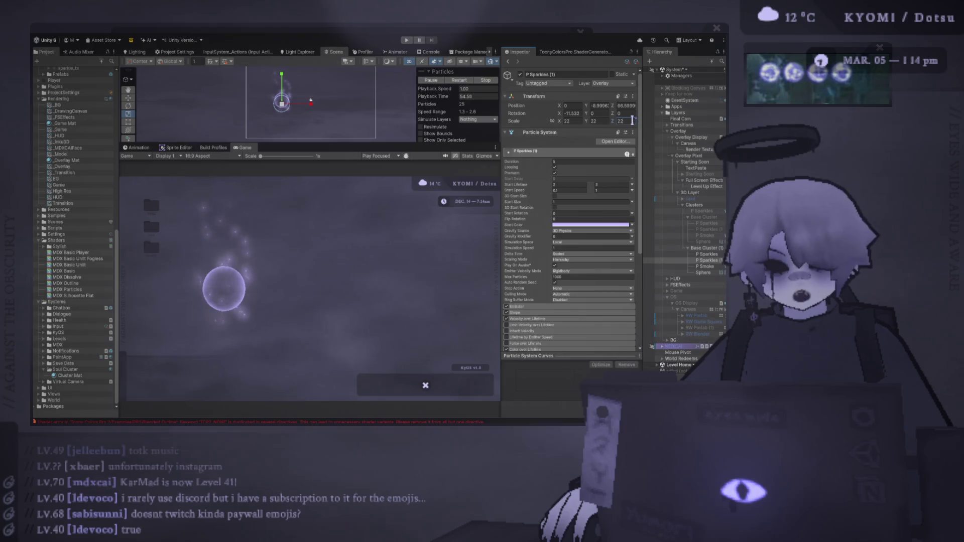
drag(282, 104, 275, 108)
click(573, 120)
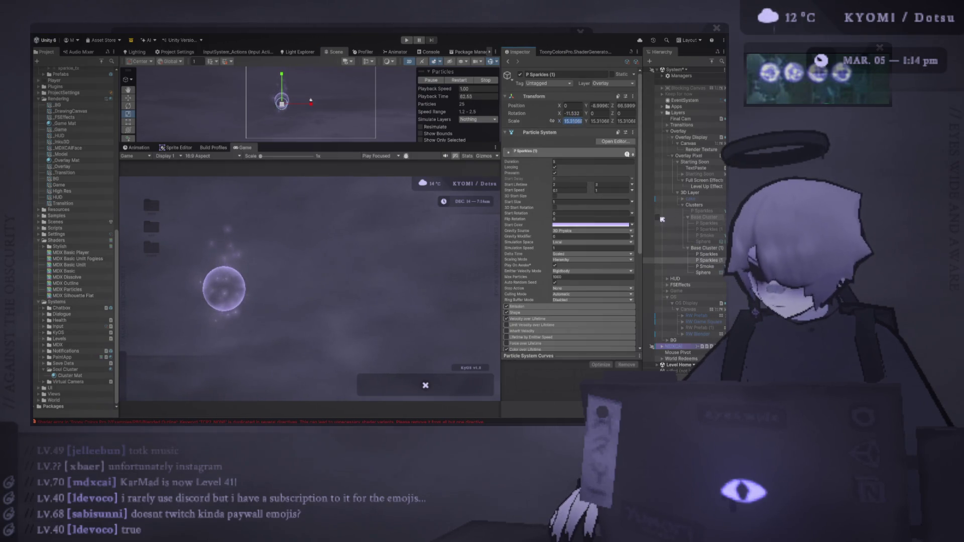
text(15)
key(Tab)
text(15)
key(Tab)
text(15)
Step: Give the other P Sparkles in Base Cluster (1) Hierarchy scaling and scale 15 on X, Y and Z
click(707, 254)
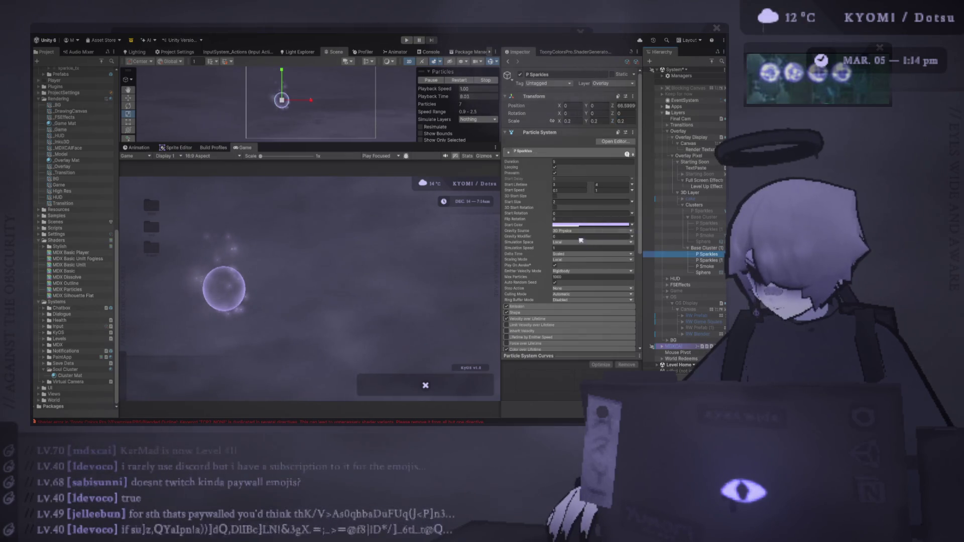
click(560, 248)
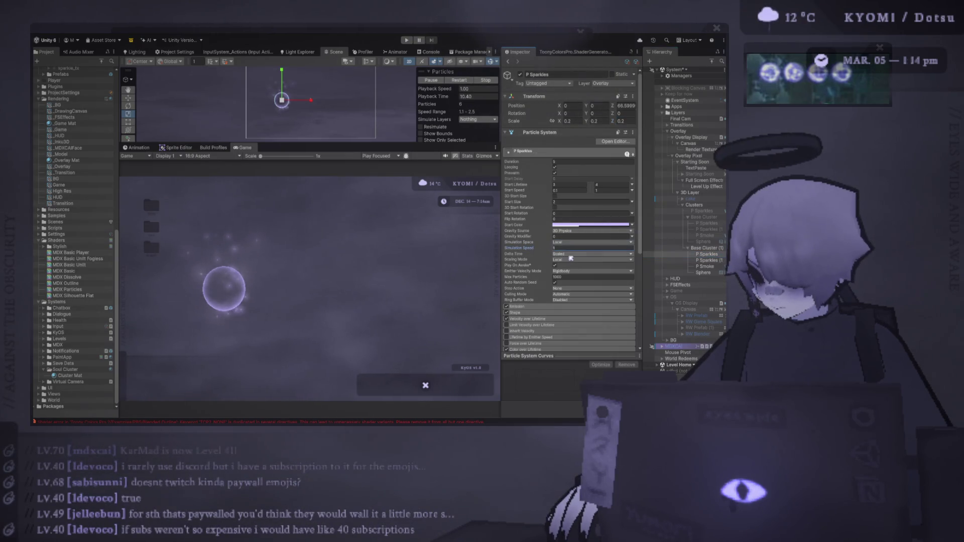
key(Tab)
key(Tab)
click(586, 259)
click(587, 253)
click(570, 121)
text(15)
click(596, 121)
text(15)
click(624, 121)
text(15)
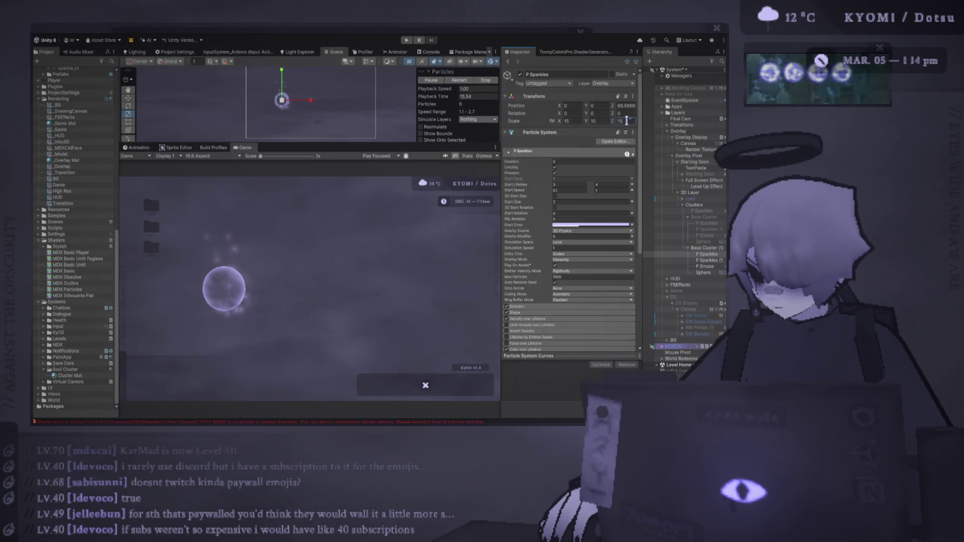
click(708, 266)
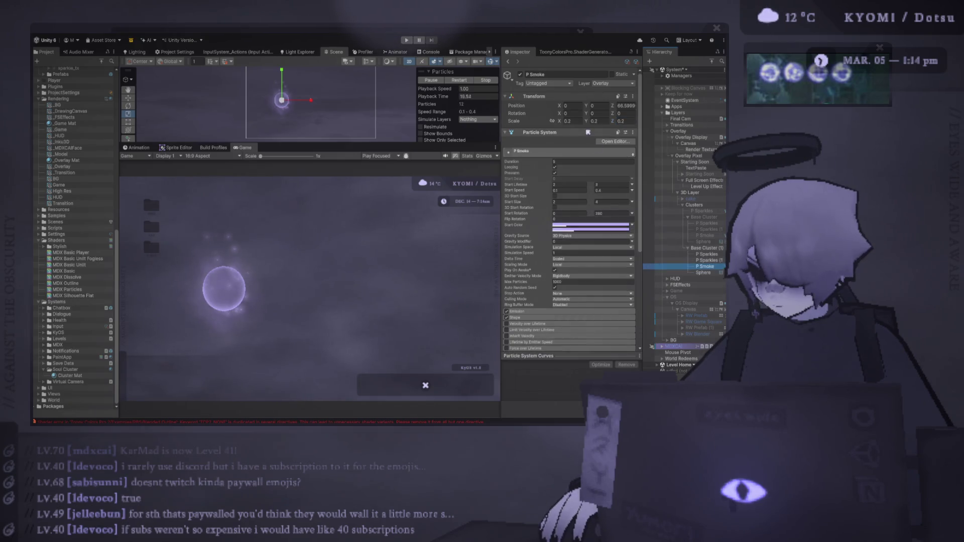
Step: Switch P Smoke to Hierarchy scaling and set its scale to 15 on every axis
click(567, 266)
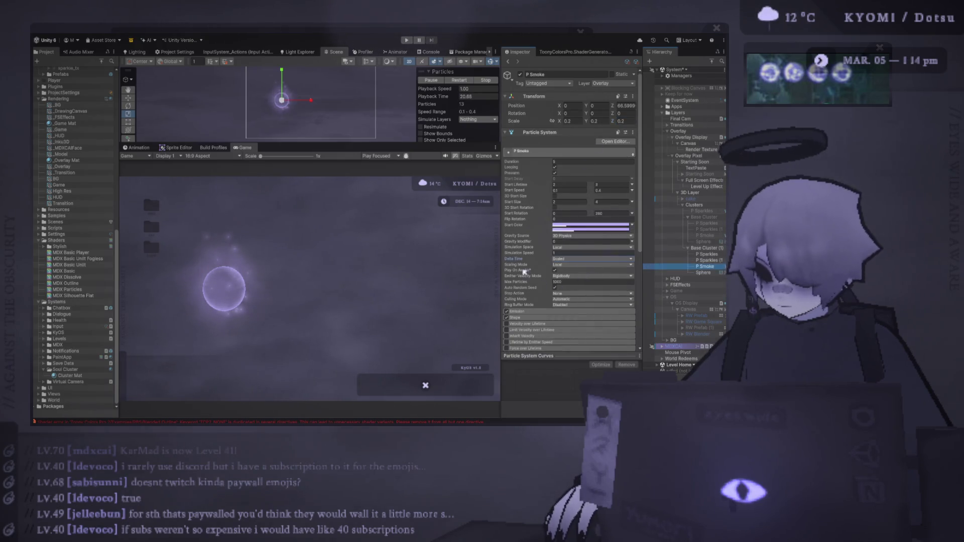
click(593, 264)
click(592, 258)
click(572, 121)
text(15)
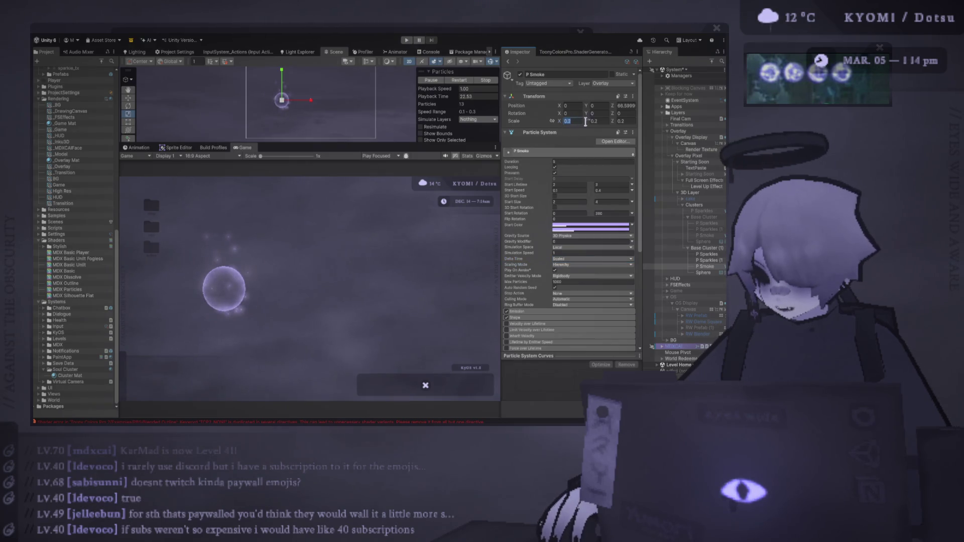
click(600, 121)
text(15)
click(623, 121)
text(15)
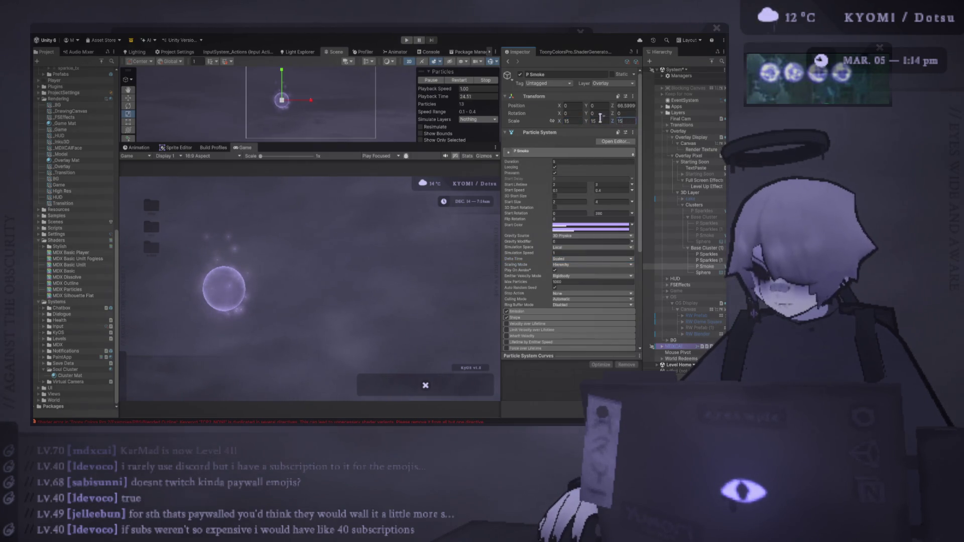
Step: Raise P Smoke's scale to 20, replay the particles to preview, then settle on 18
shift+click(703, 254)
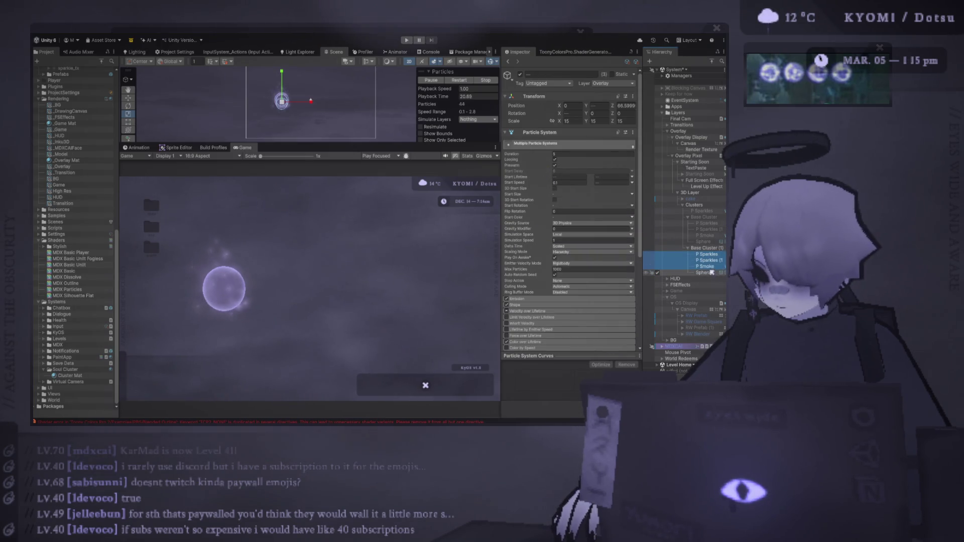
click(709, 266)
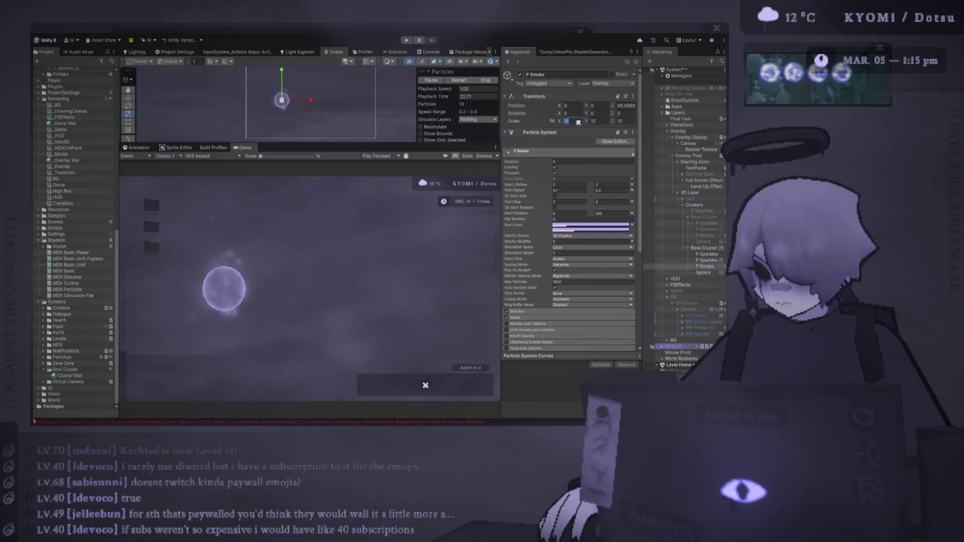
text(20)
key(Tab)
text(20)
key(Tab)
text(20)
click(461, 80)
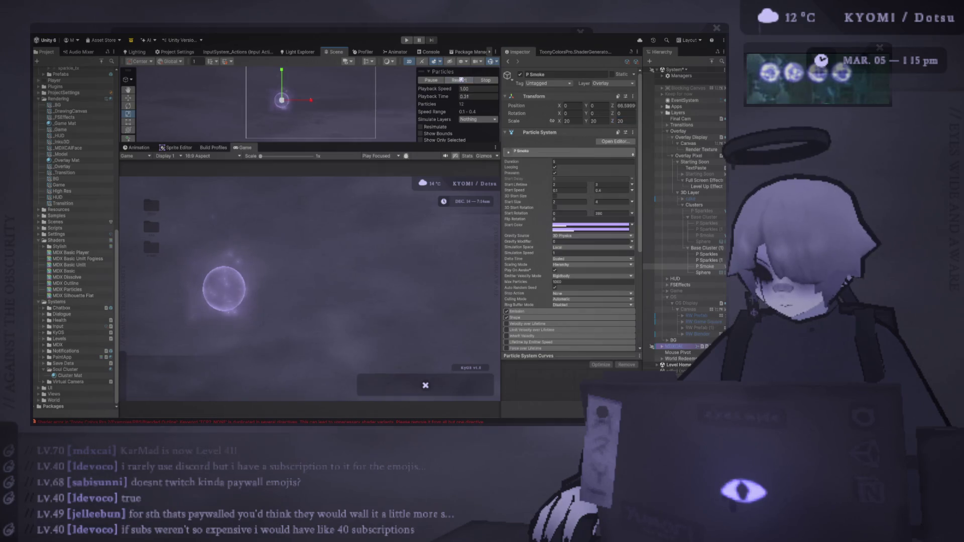
click(577, 123)
text(18)
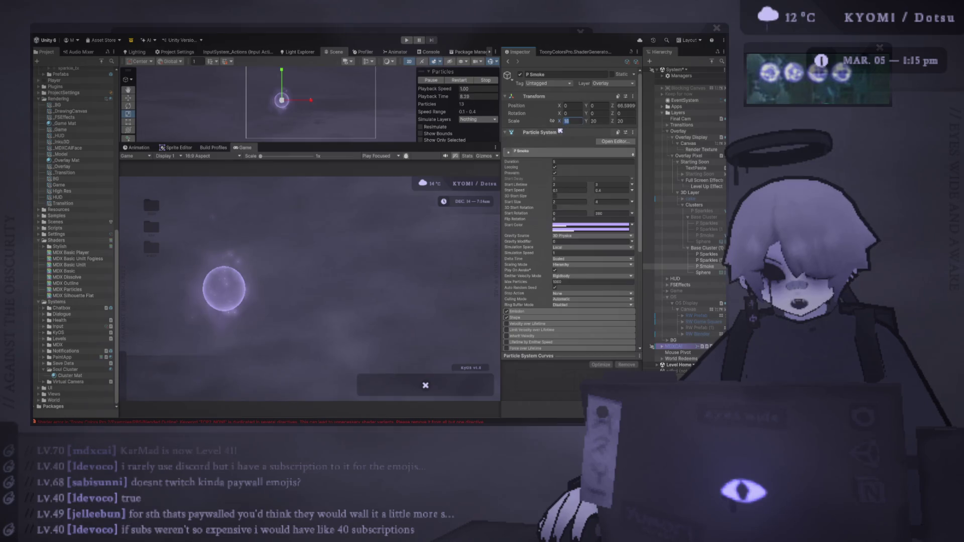
click(628, 121)
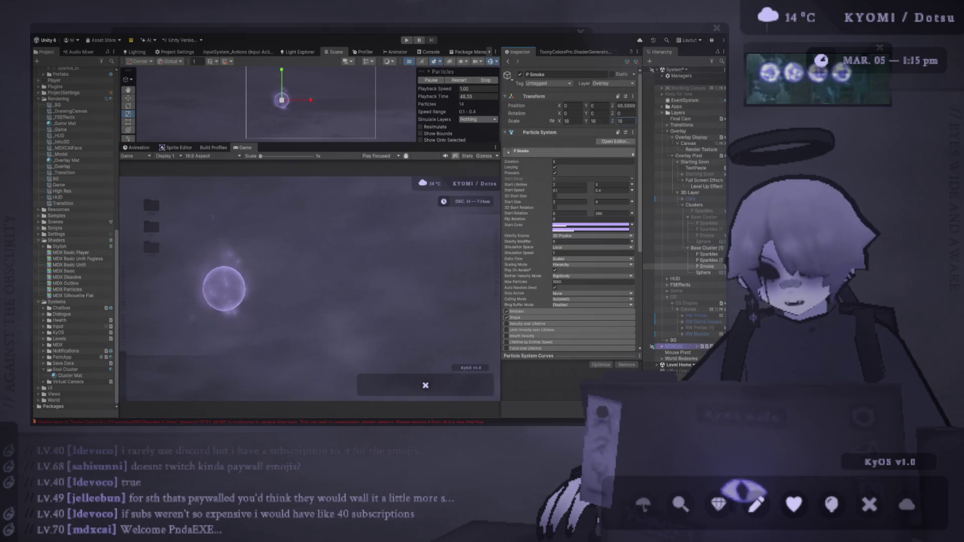
click(468, 81)
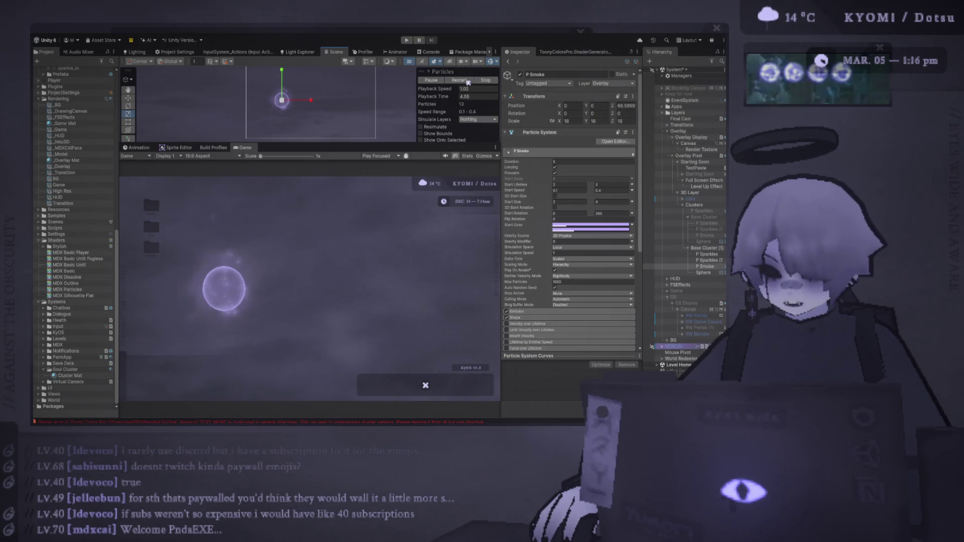
shift+click(706, 255)
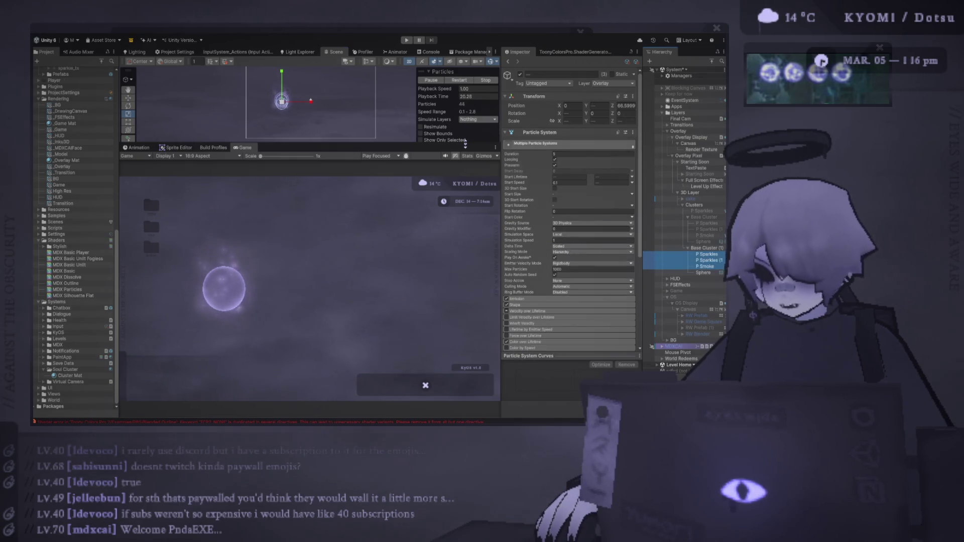
click(456, 81)
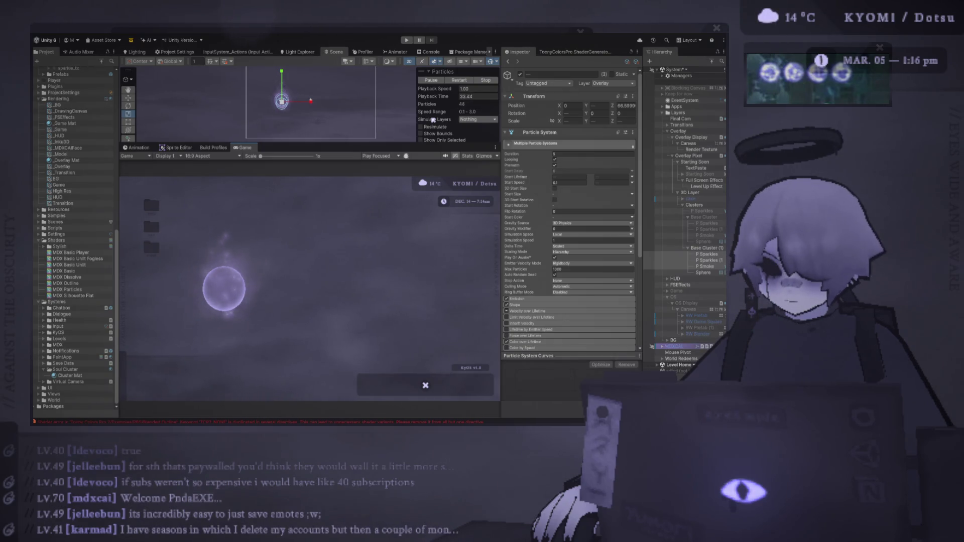
Step: Select Base Cluster (1), undo an accidental resize, and nudge it with the Move tool
click(707, 248)
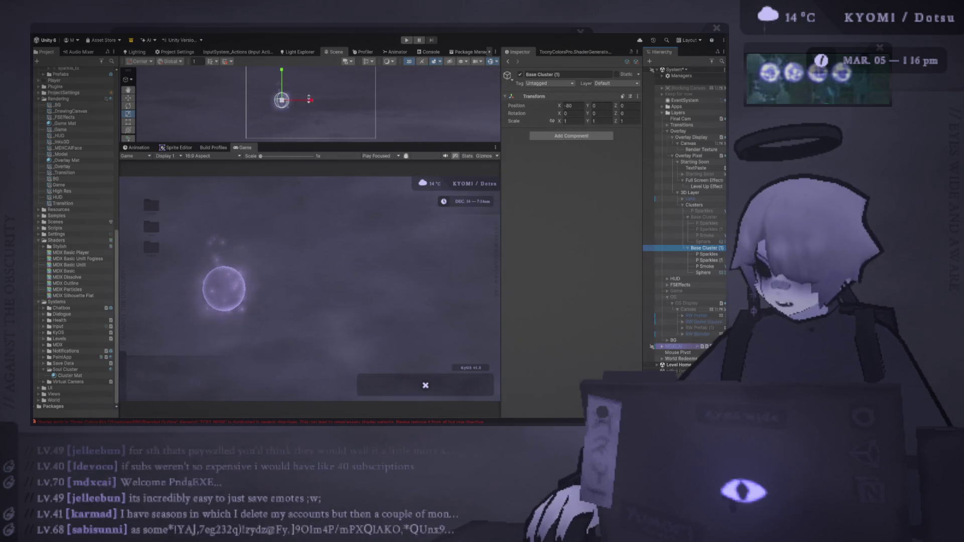
mouse_move(282, 101)
mouse_down()
mouse_move(349, 130)
mouse_move(327, 118)
mouse_up()
key(ctrl+z)
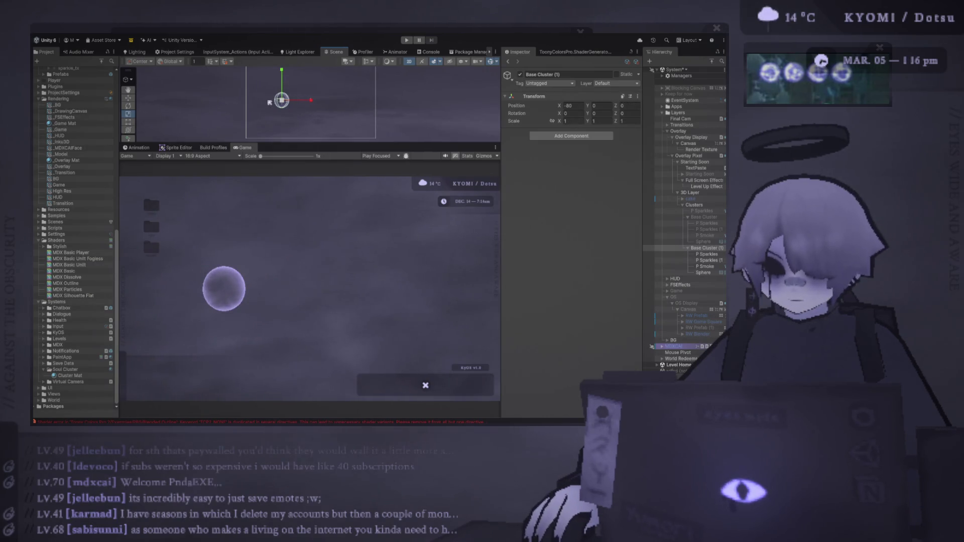
key(w)
mouse_move(313, 103)
mouse_down()
mouse_move(347, 106)
mouse_move(309, 103)
mouse_up()
Step: Duplicate the cluster and give the copy, Base Cluster (2), scale 0.5 on all axes
key(ctrl+d)
click(571, 121)
text(0.5)
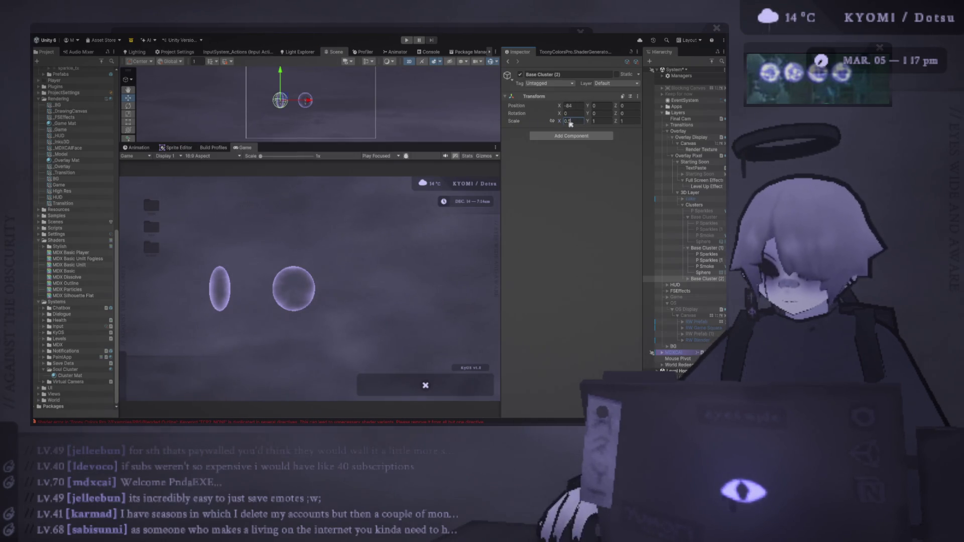
key(BackSpace)
text(25)
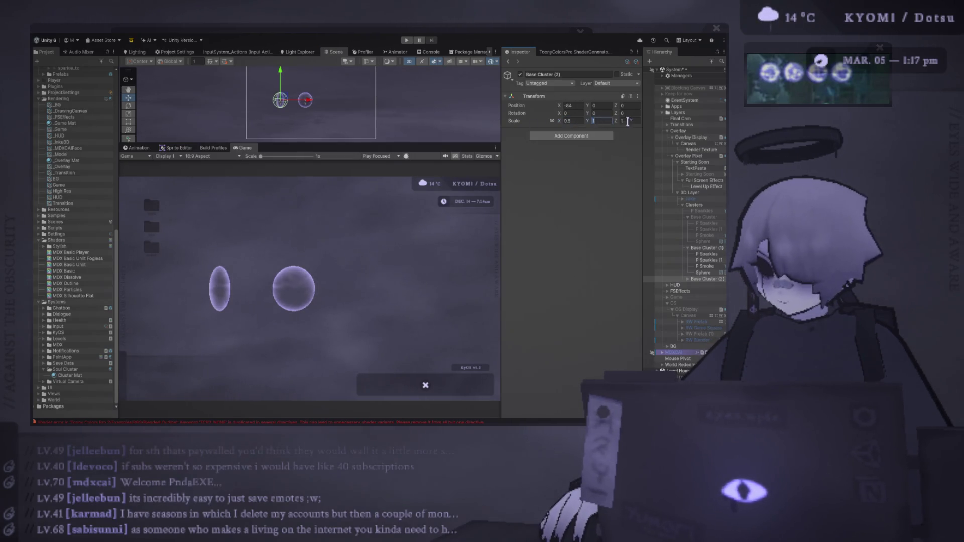
key(Return)
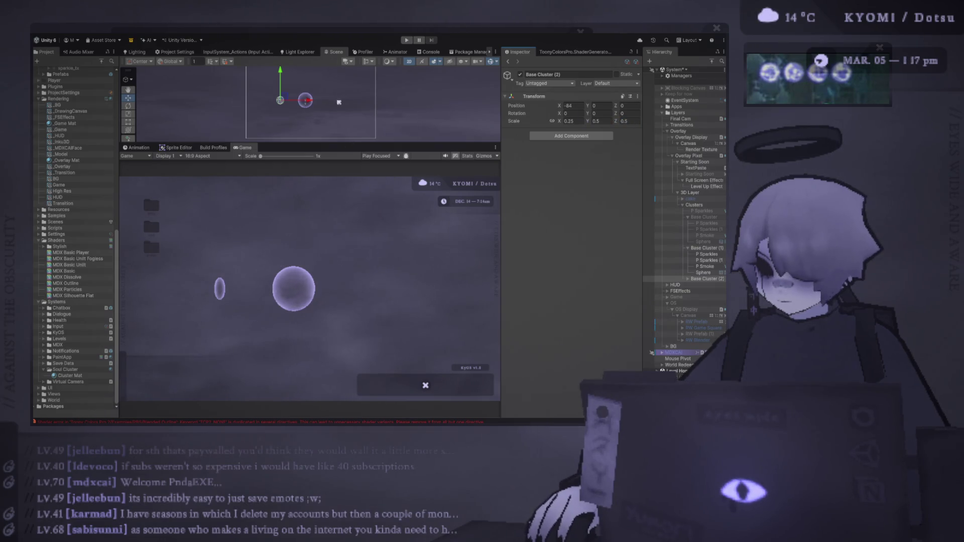
drag(311, 102, 304, 102)
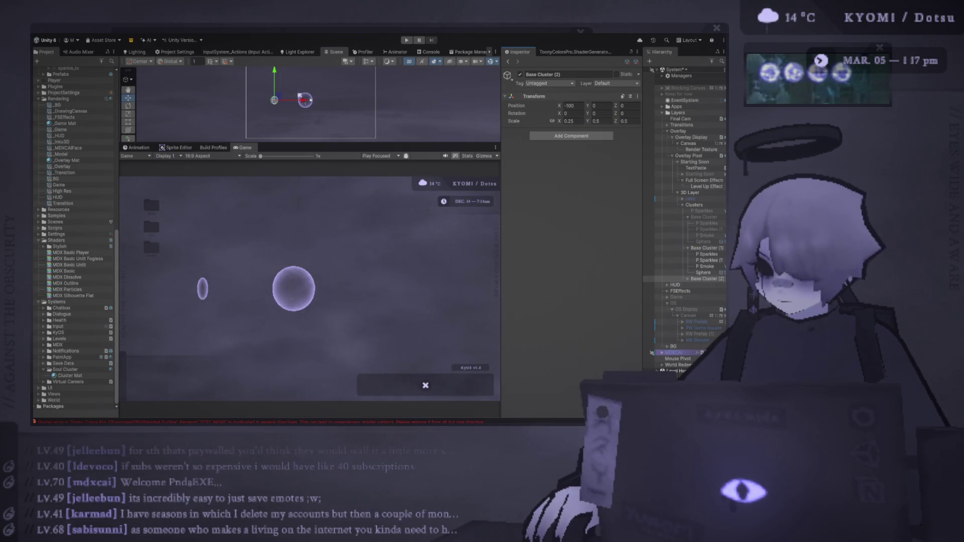
click(315, 104)
click(706, 278)
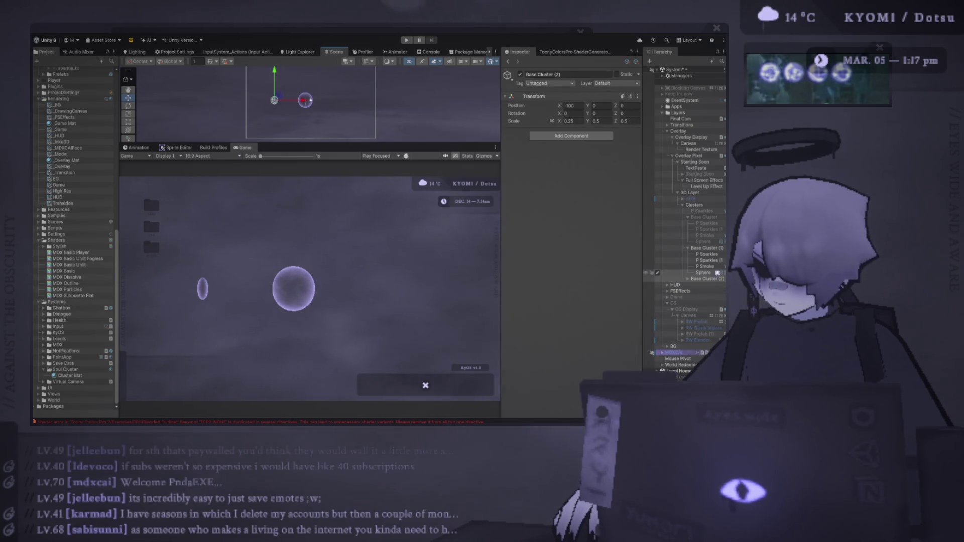
click(582, 123)
text(0.5)
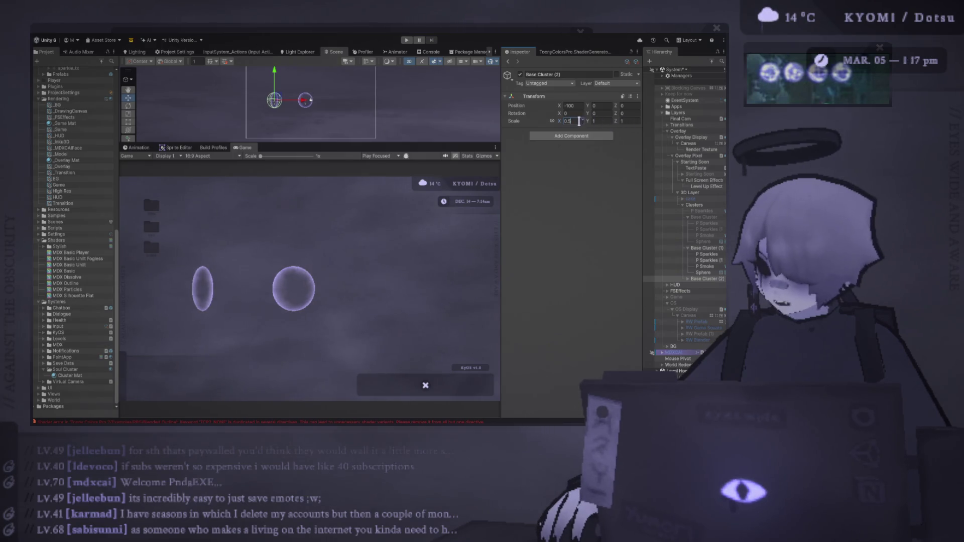
key(Tab)
text(0.5)
click(627, 121)
text(0.5)
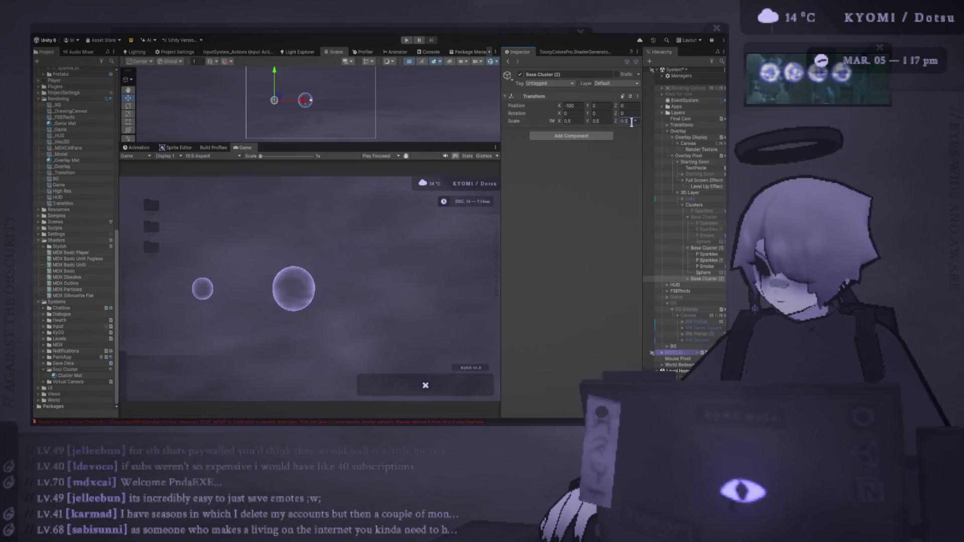
Step: Check both clusters' particle systems, then move Base Cluster (1) left
click(688, 278)
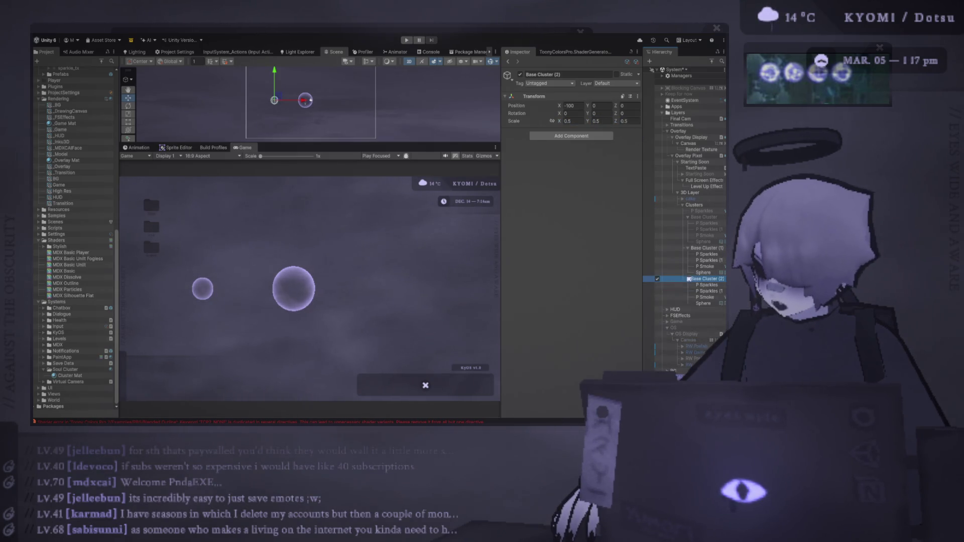
click(707, 285)
shift+click(707, 297)
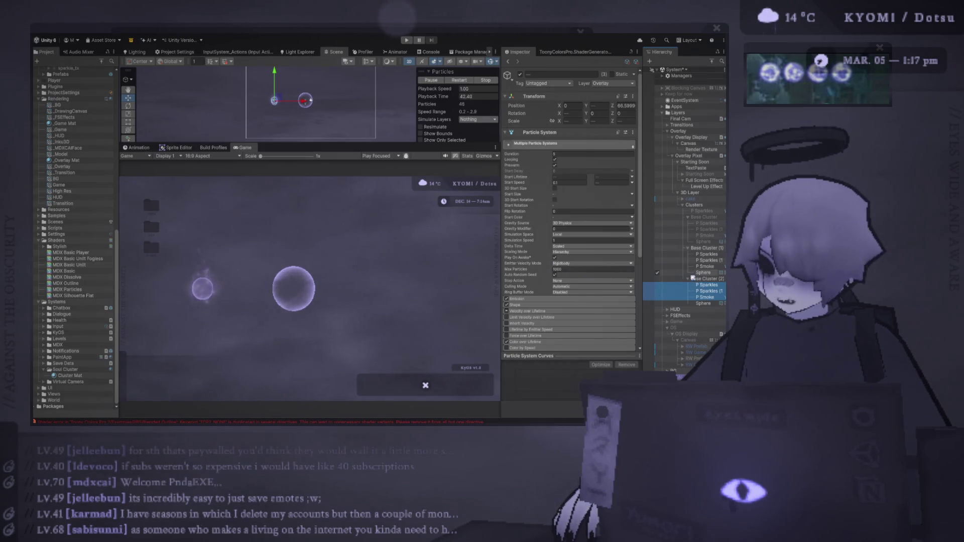
click(708, 254)
shift+click(707, 266)
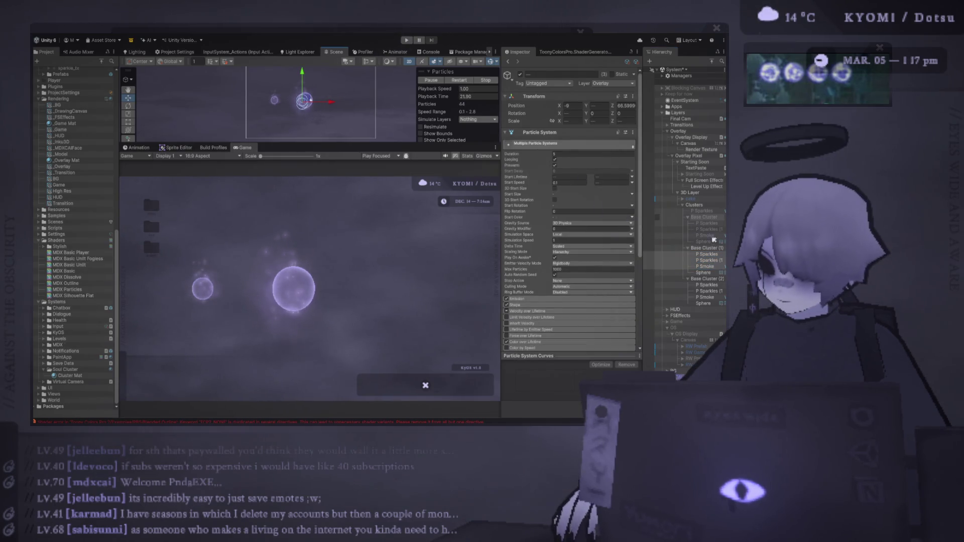
click(707, 248)
mouse_move(321, 101)
mouse_down()
mouse_move(311, 103)
mouse_move(329, 100)
mouse_up()
Step: Duplicate the orb cluster at scale 1.5 and move this third orb further right
key(ctrl+d)
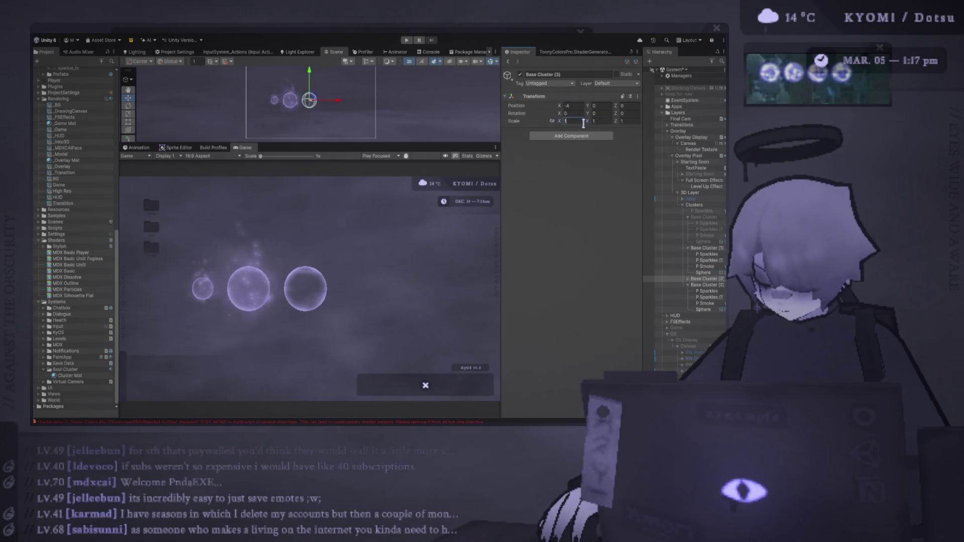
text(1.5)
key(Tab)
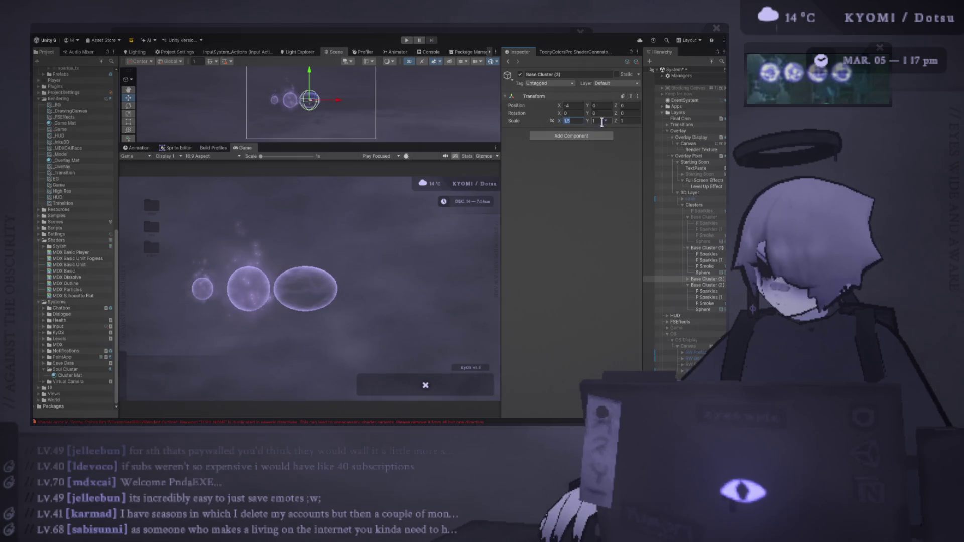
text(1.5)
key(Tab)
text(1.5)
drag(339, 101, 345, 103)
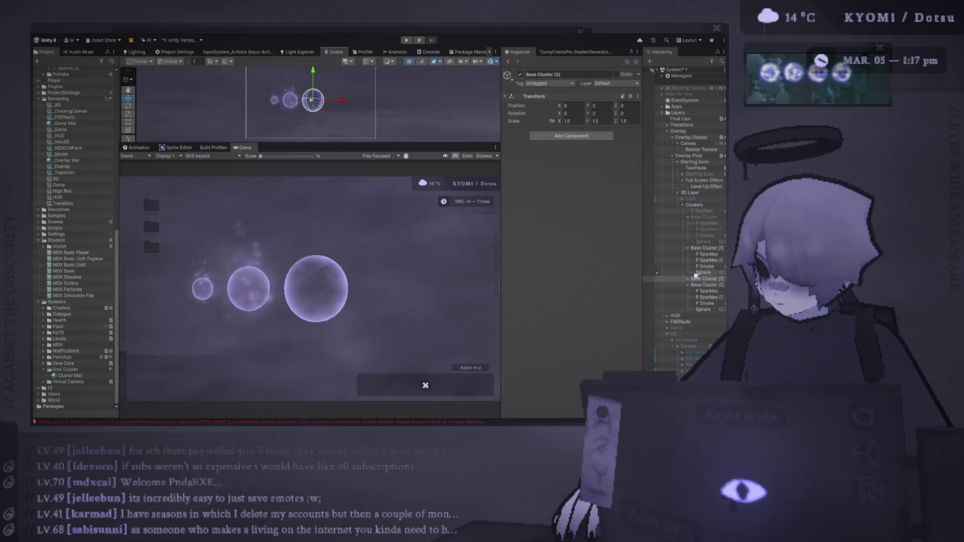
Step: Duplicate it again as a fourth orb at the row's right end, scale 2
key(ctrl+d)
drag(342, 103, 368, 106)
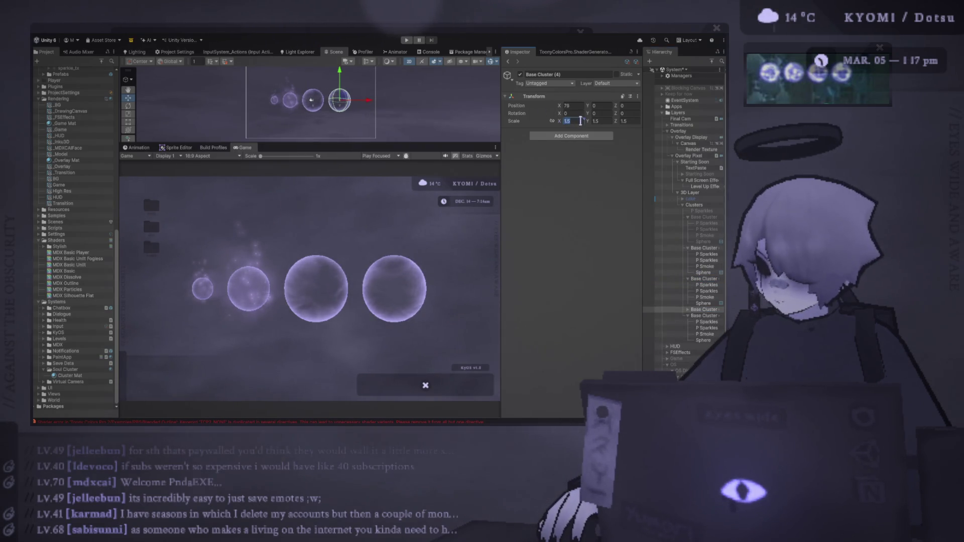
text(2)
click(628, 121)
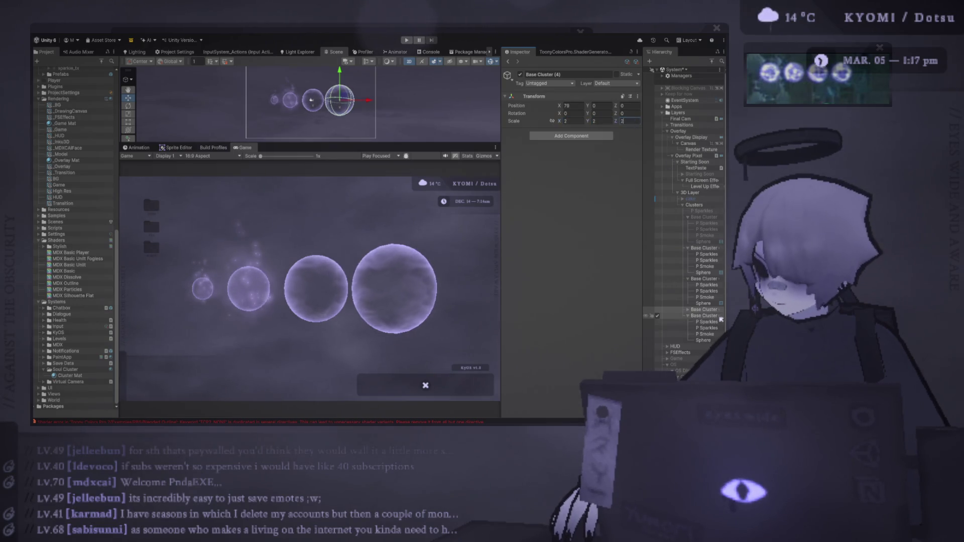
Step: Set Base Cluster (2)'s scale to 0.7 on X, Y and Z
click(702, 316)
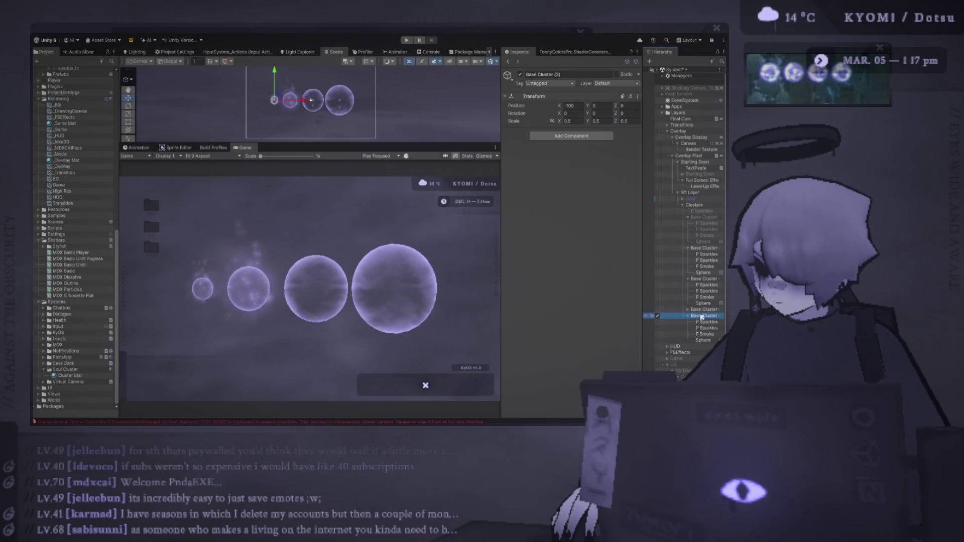
click(578, 122)
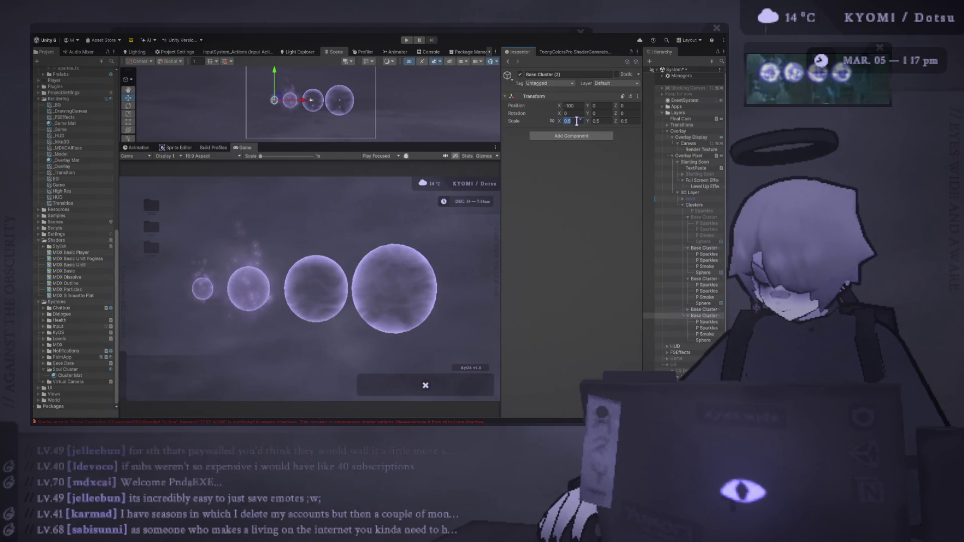
text(0.7)
key(Tab)
text(0.7)
key(Tab)
text(0.7)
Step: Set Base Cluster (3)'s scale to 1.2, then select all the orb clusters
click(704, 279)
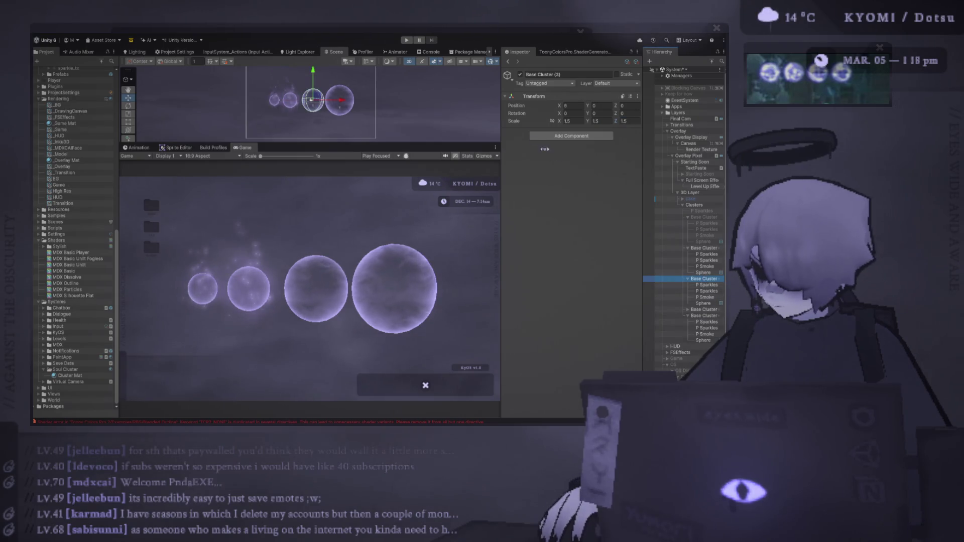
click(573, 121)
text(1.2)
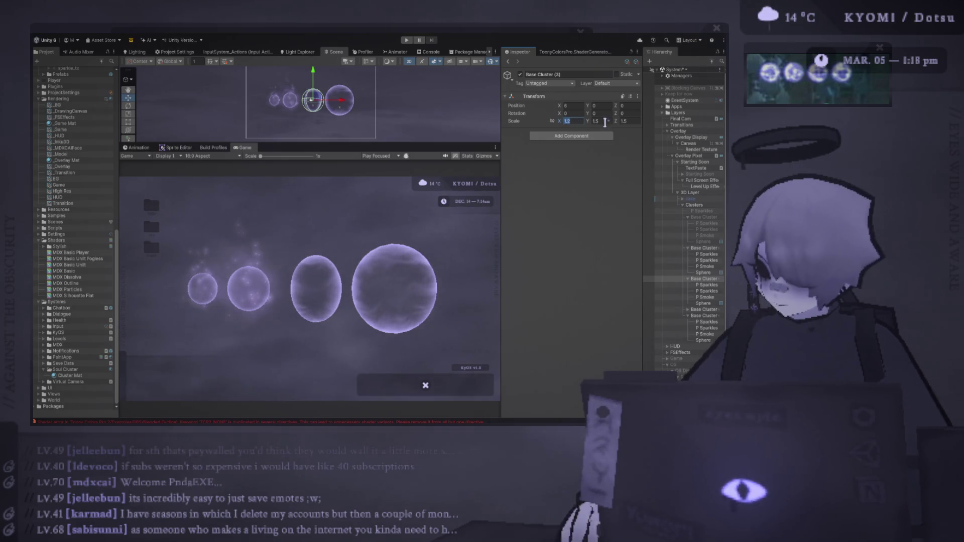
click(605, 121)
text(1.2)
click(630, 121)
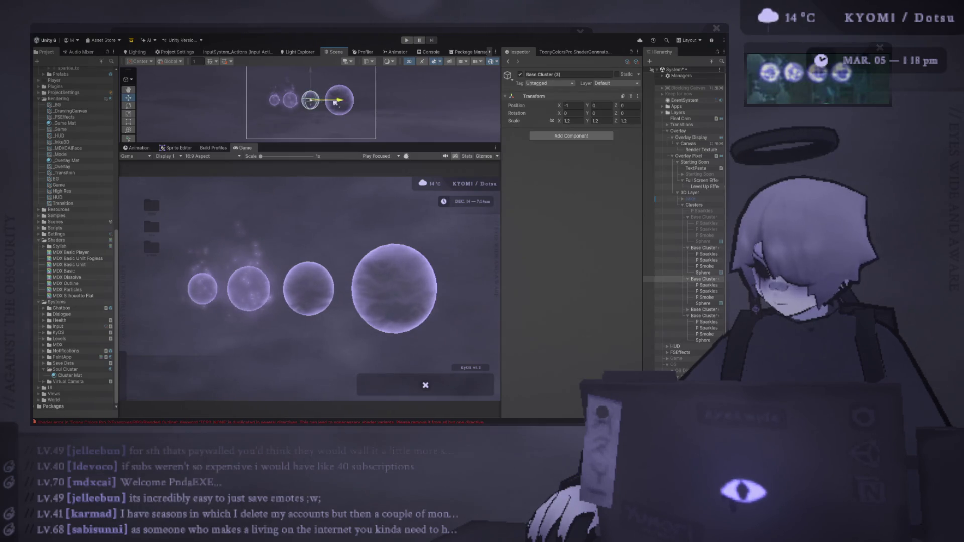
click(688, 310)
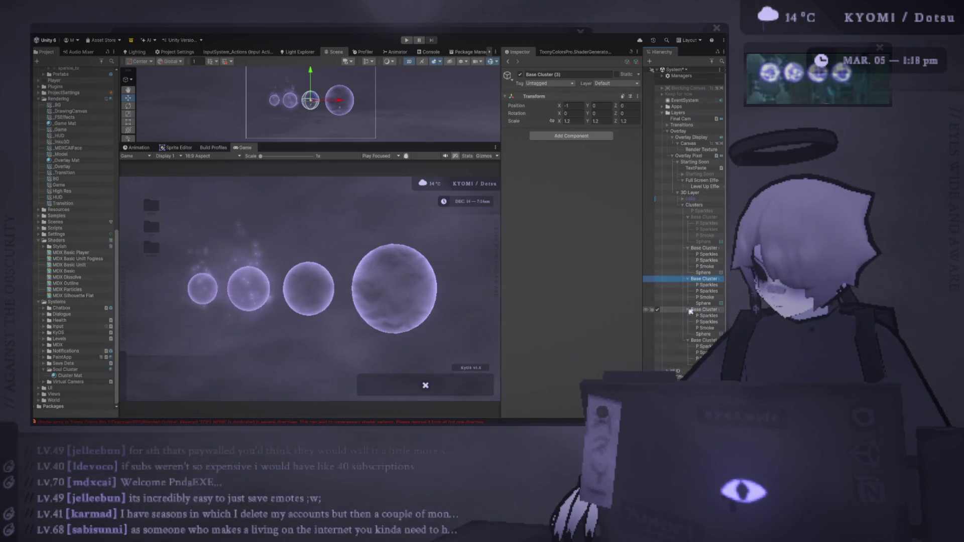
click(703, 248)
shift+click(703, 362)
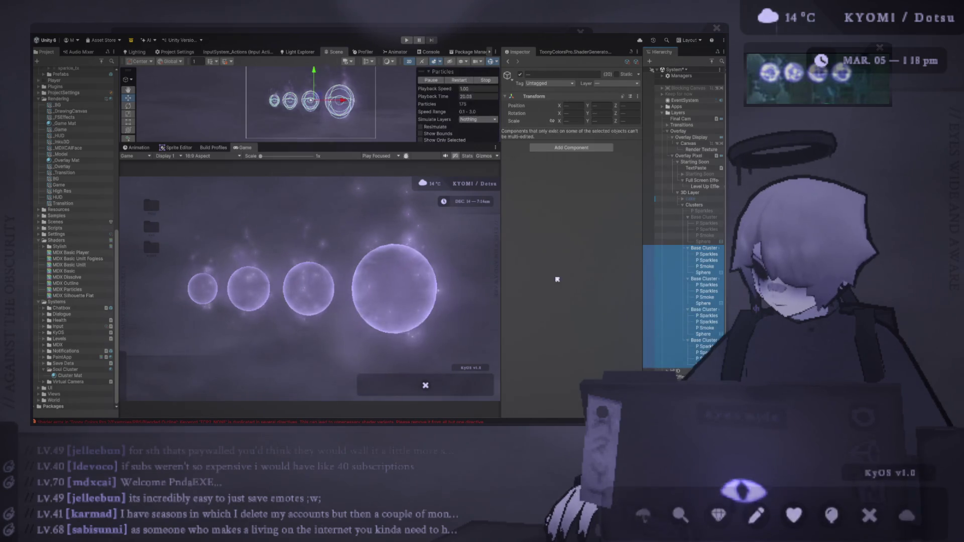
Step: Shrink the selected orb clusters and shift the row to the left
key(r)
drag(312, 102, 297, 103)
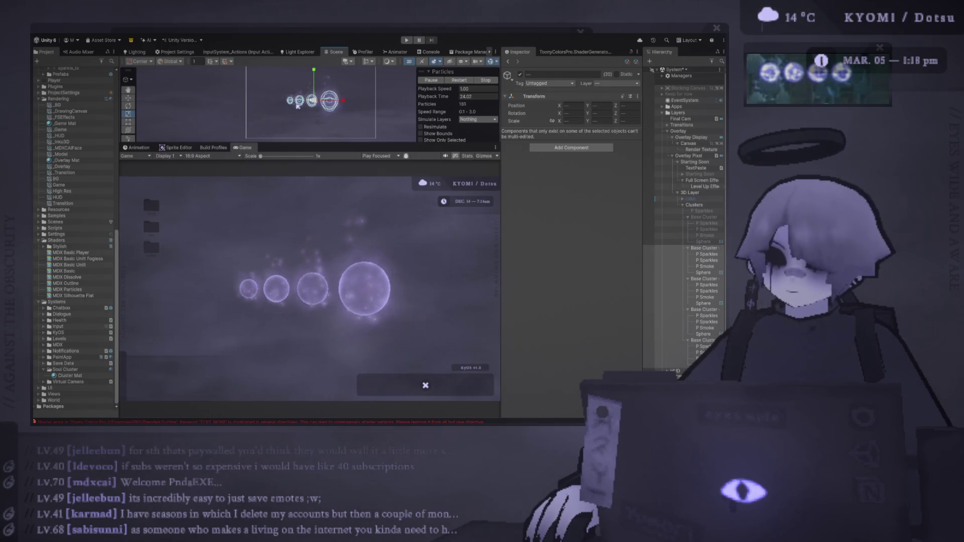
key(w)
drag(340, 101, 336, 102)
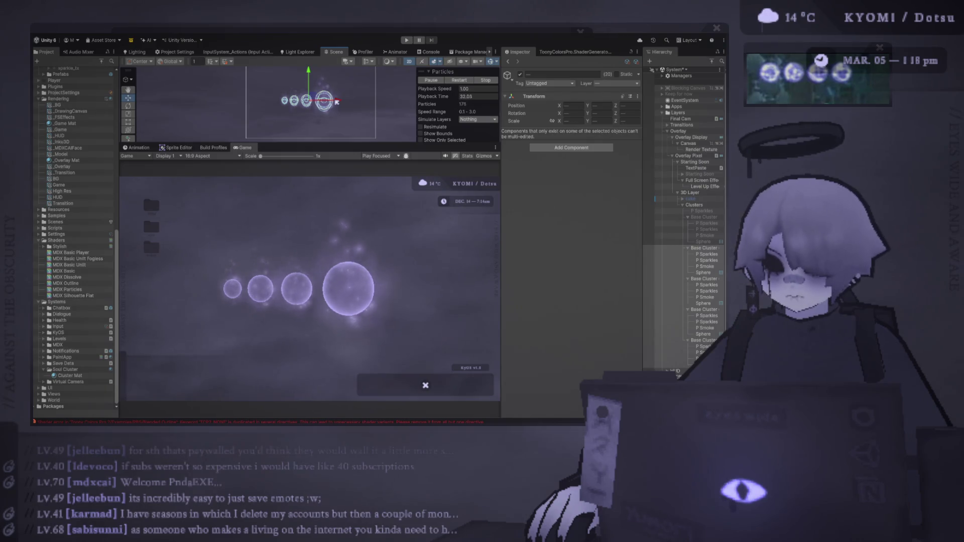
drag(337, 102, 317, 108)
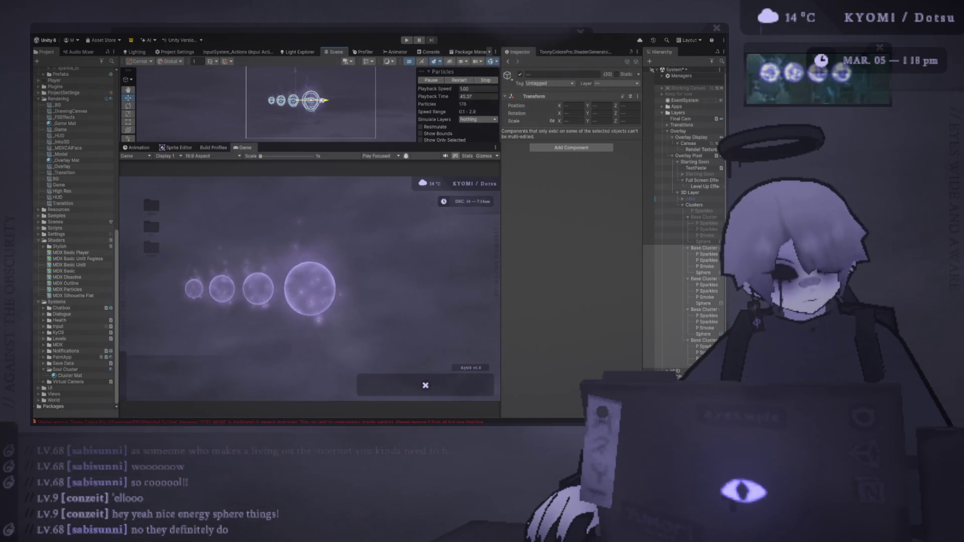
drag(328, 100, 329, 101)
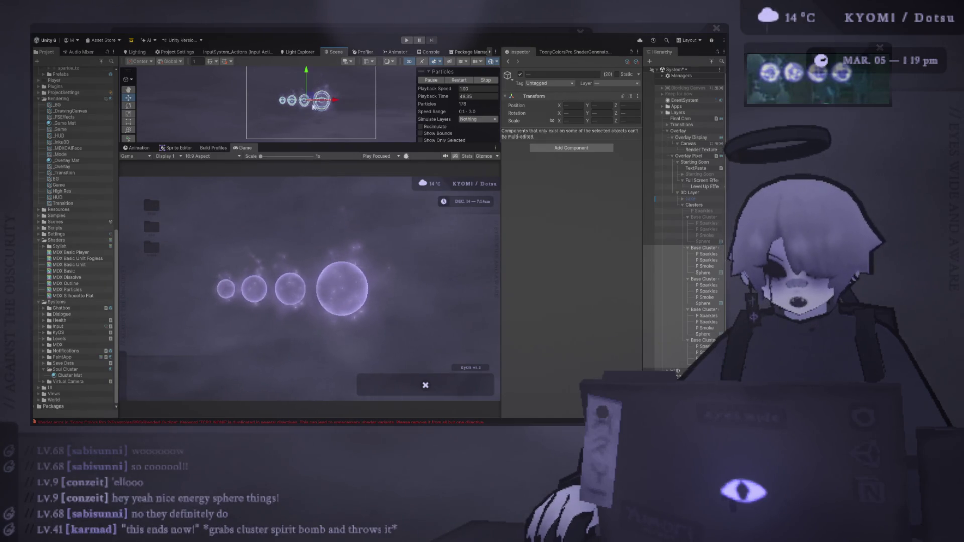
mouse_move(260, 157)
mouse_down()
mouse_move(275, 156)
mouse_move(265, 157)
mouse_up()
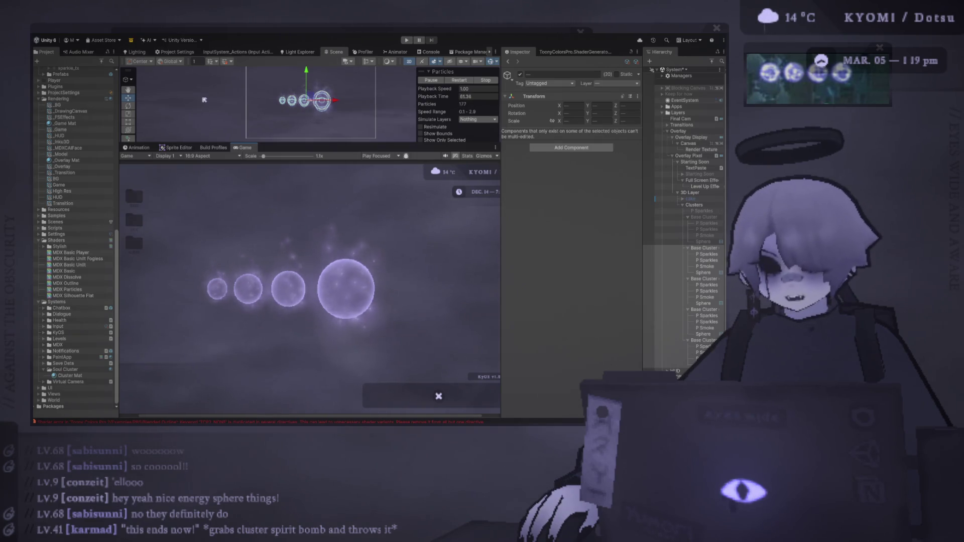
Step: Rescale the clusters so the row is smaller and more tightly spaced
key(r)
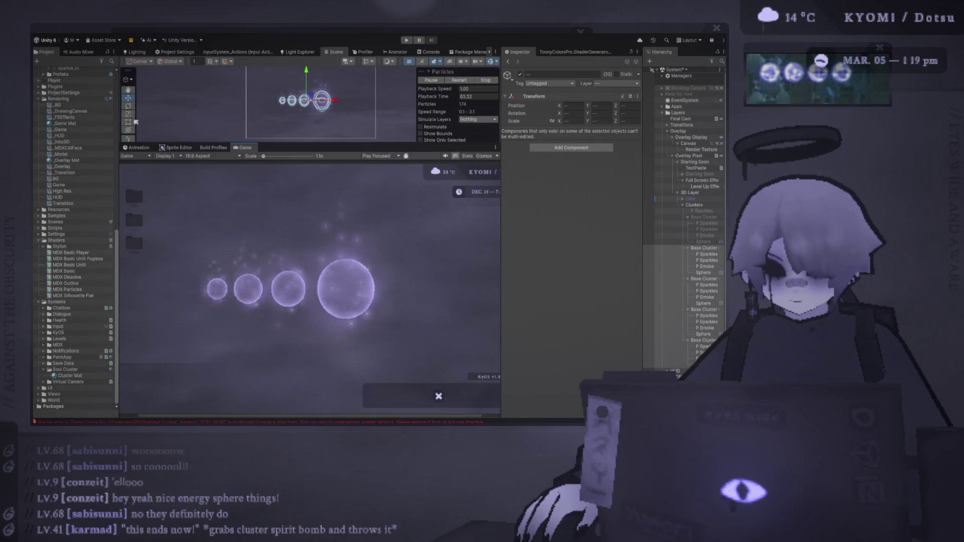
mouse_move(307, 101)
mouse_down()
mouse_move(401, 119)
mouse_move(332, 127)
mouse_move(355, 134)
mouse_up()
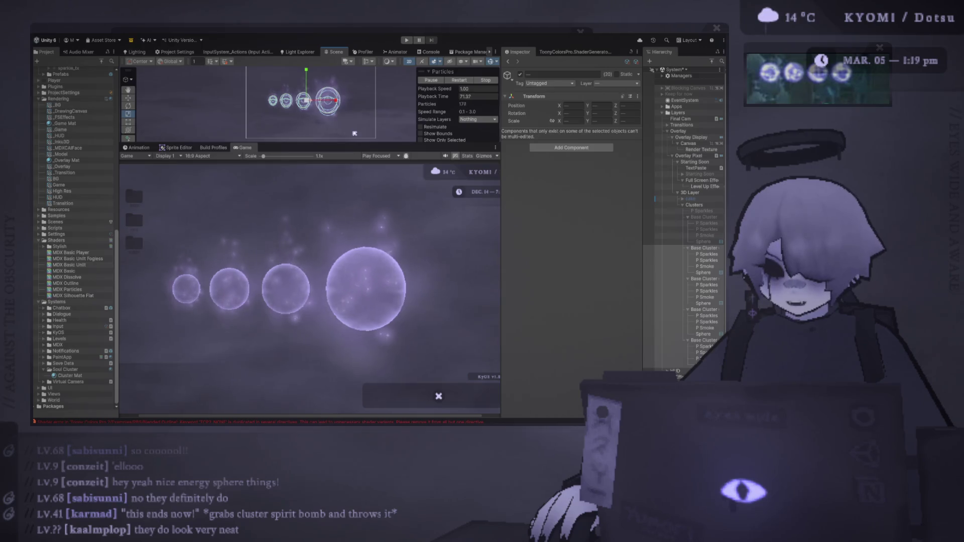
drag(306, 100, 302, 104)
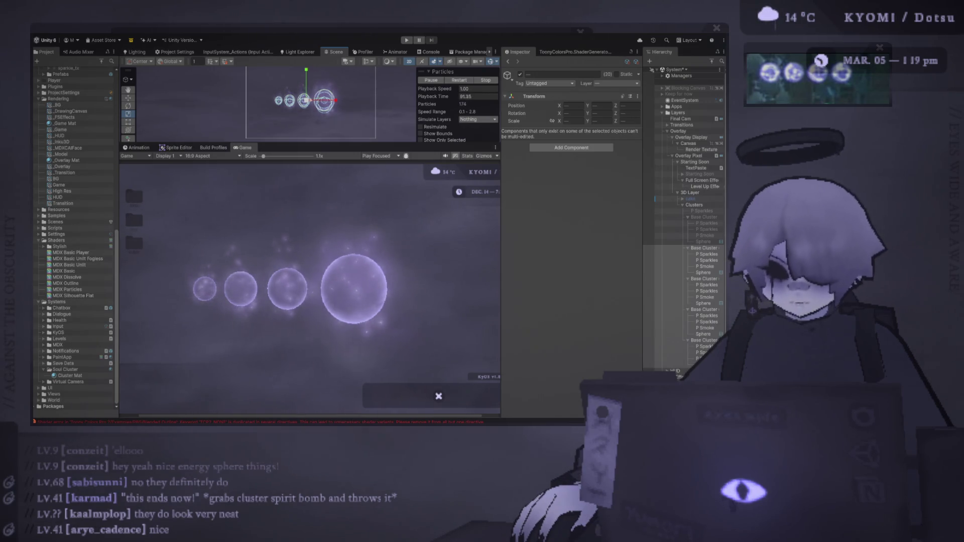
scroll(358, 143, up, 1)
Step: Enlarge the Scene view by lowering the Scene/Game splitter, keeping all clusters selected
drag(353, 144, 353, 239)
click(341, 151)
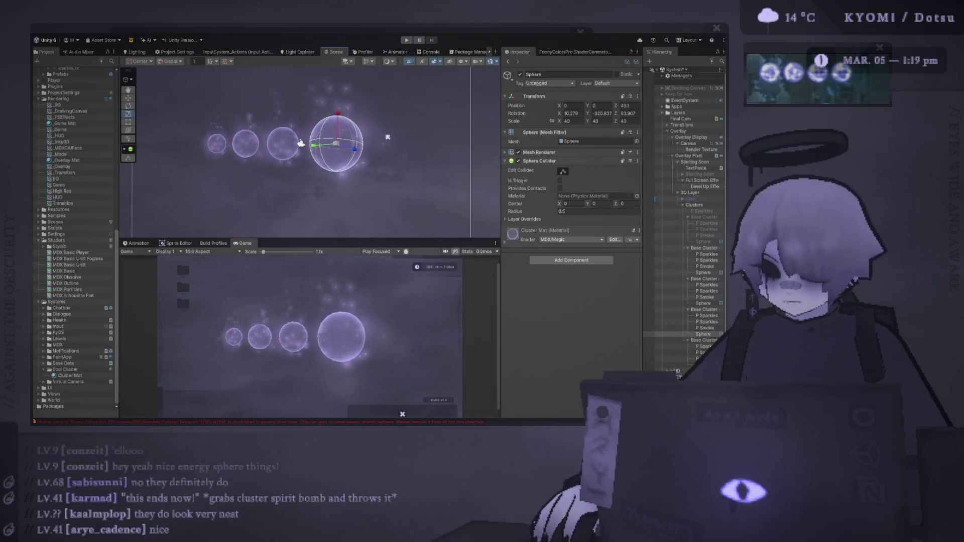
click(441, 139)
key(ctrl+z)
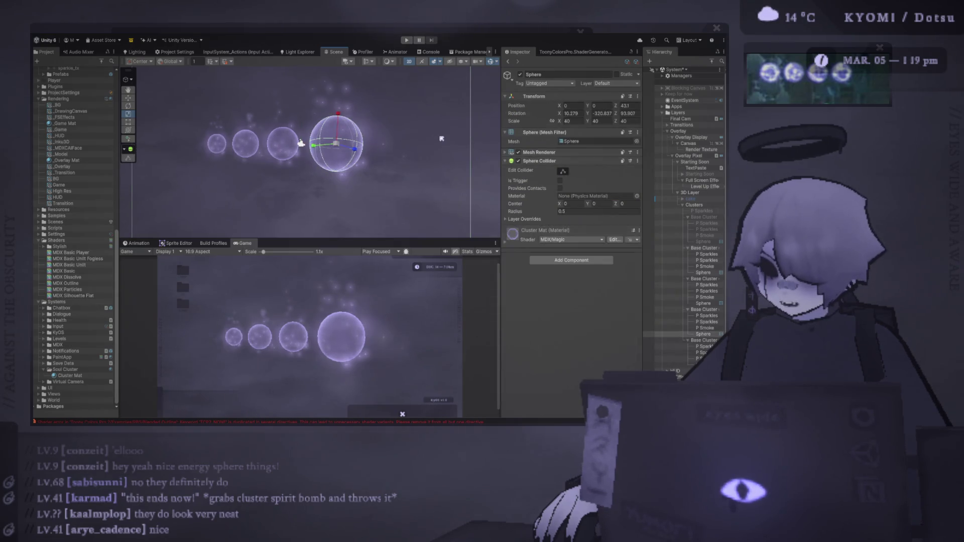
key(ctrl+z)
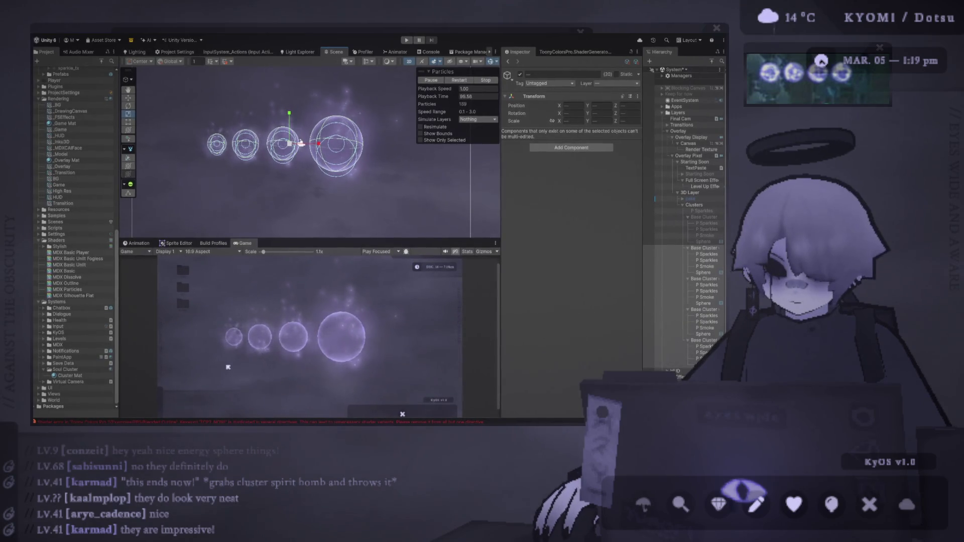
drag(263, 252, 284, 182)
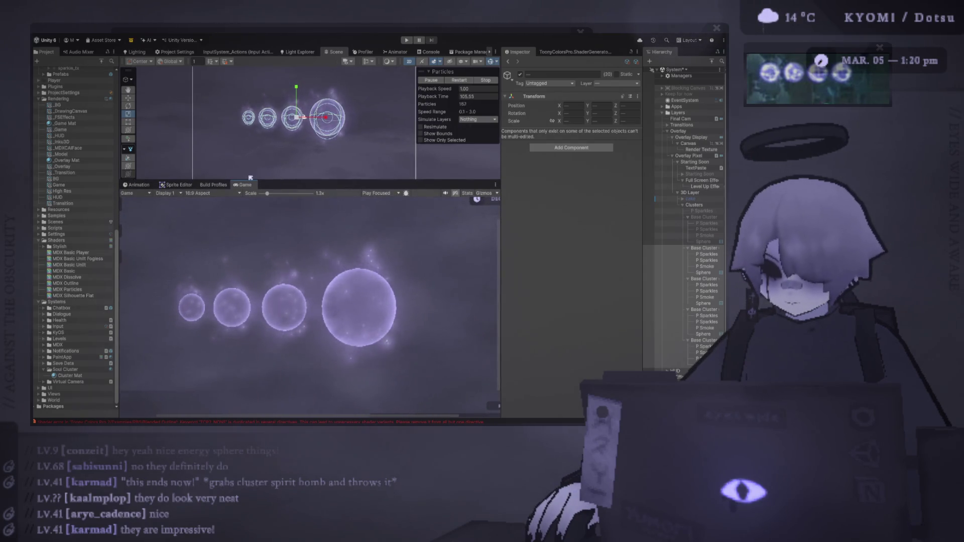
drag(311, 180, 317, 266)
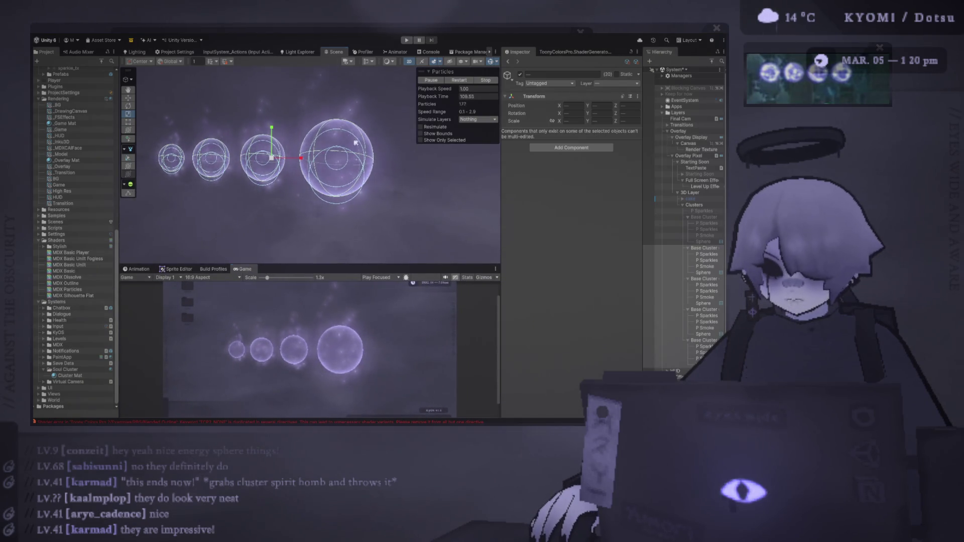
Step: Widen the Hierarchy and select P Sparkles (1) under Base Cluster (4)
click(356, 143)
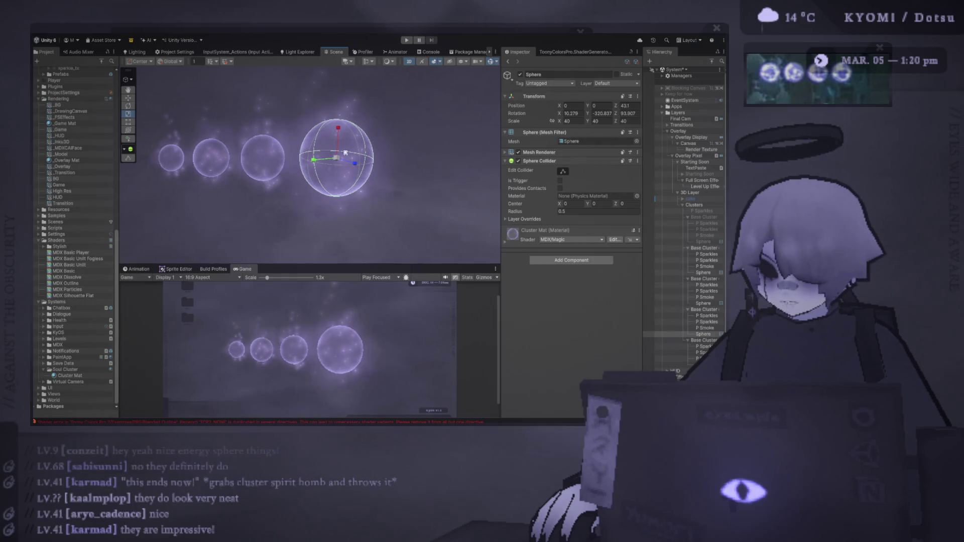
drag(643, 266, 606, 265)
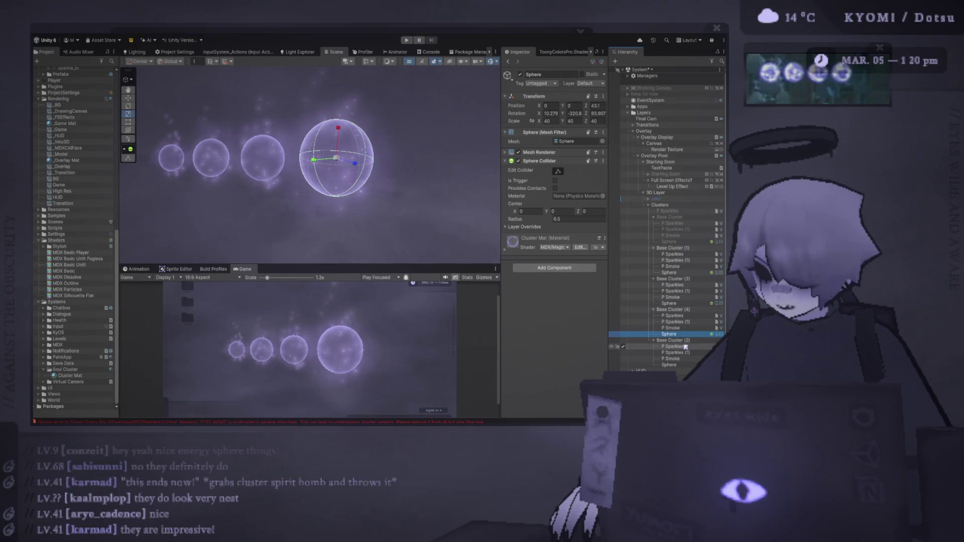
click(675, 322)
click(678, 315)
click(677, 322)
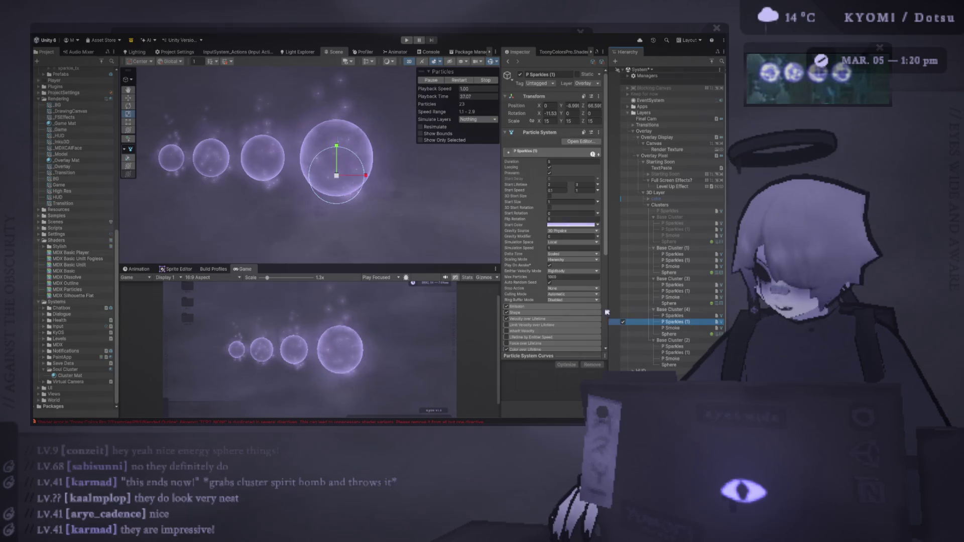
Step: Set P Sparkles (1)'s Emission Rate over Time to 20 and restart the preview
click(518, 306)
click(577, 313)
text(20)
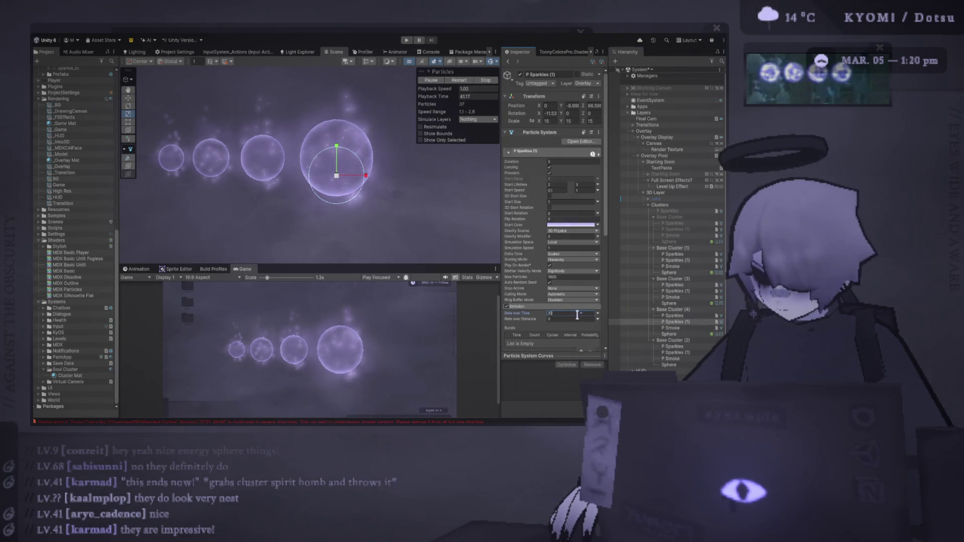
click(464, 80)
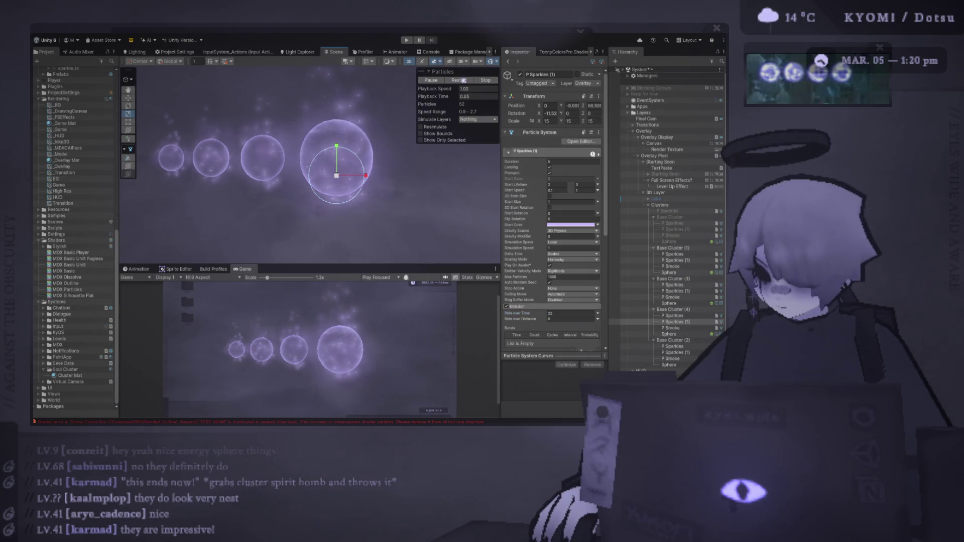
Step: Review P Sparkles' emission, then duplicate Cluster Mat as Cluster Mat 1
click(695, 316)
click(560, 311)
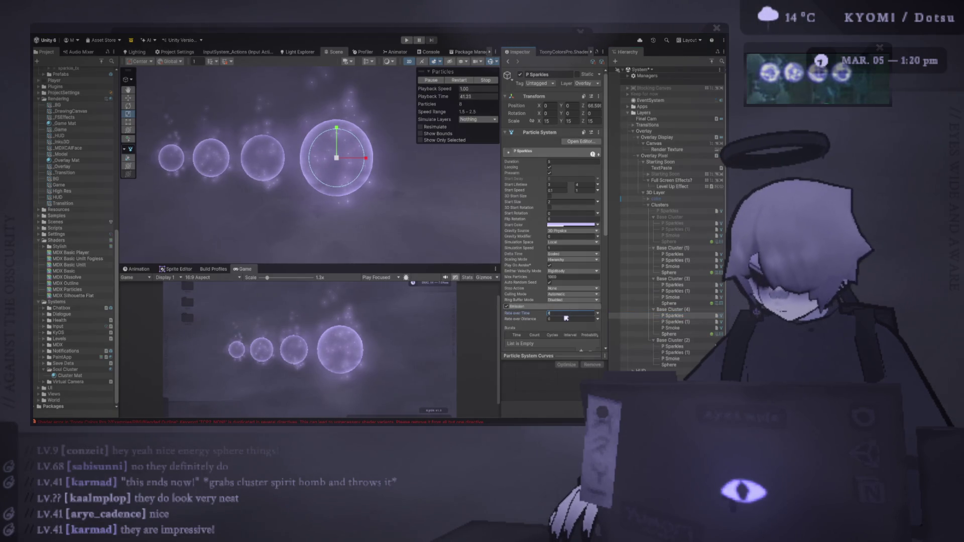
click(462, 81)
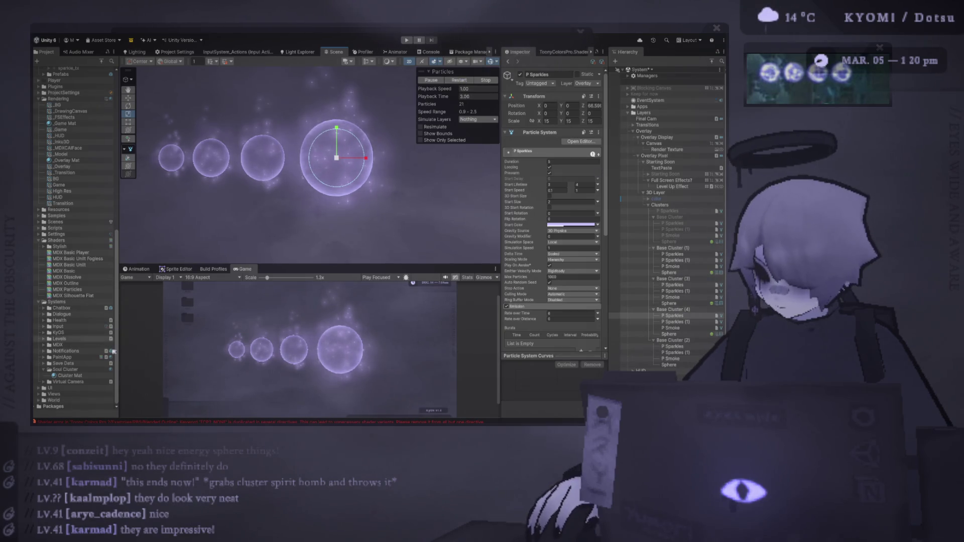
key(ctrl+d)
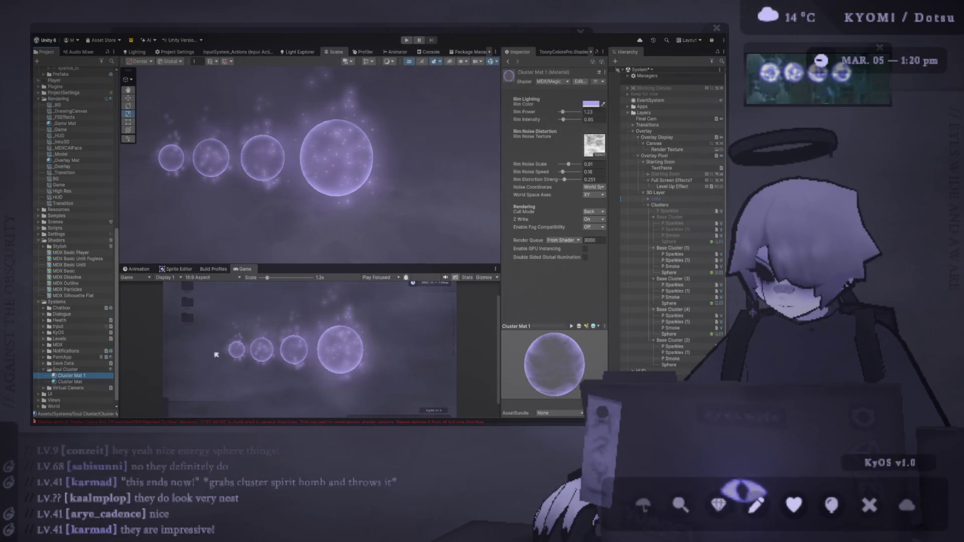
click(669, 334)
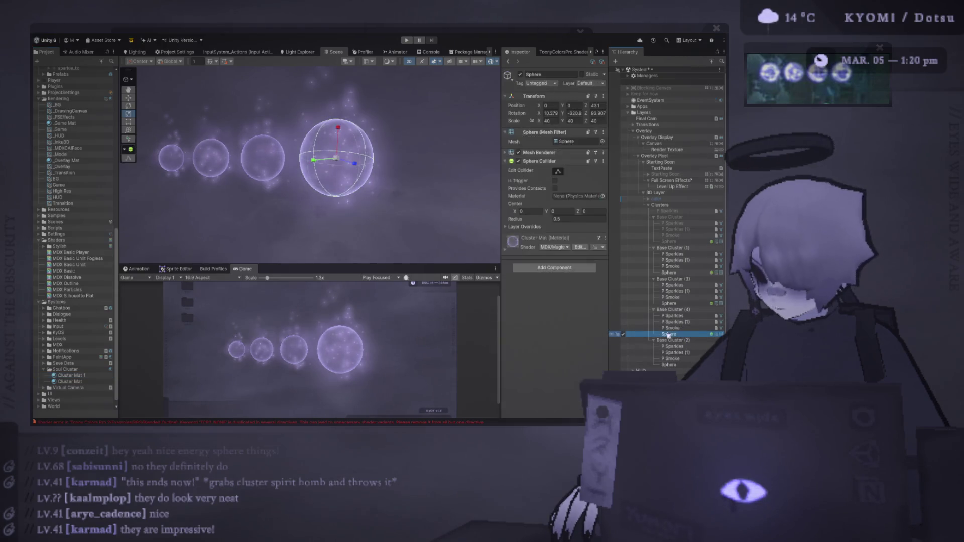
Step: Apply Cluster Mat 1 to the large sphere and enlarge the Game view
mouse_move(70, 375)
mouse_down()
mouse_move(555, 160)
mouse_move(576, 171)
mouse_up()
click(91, 377)
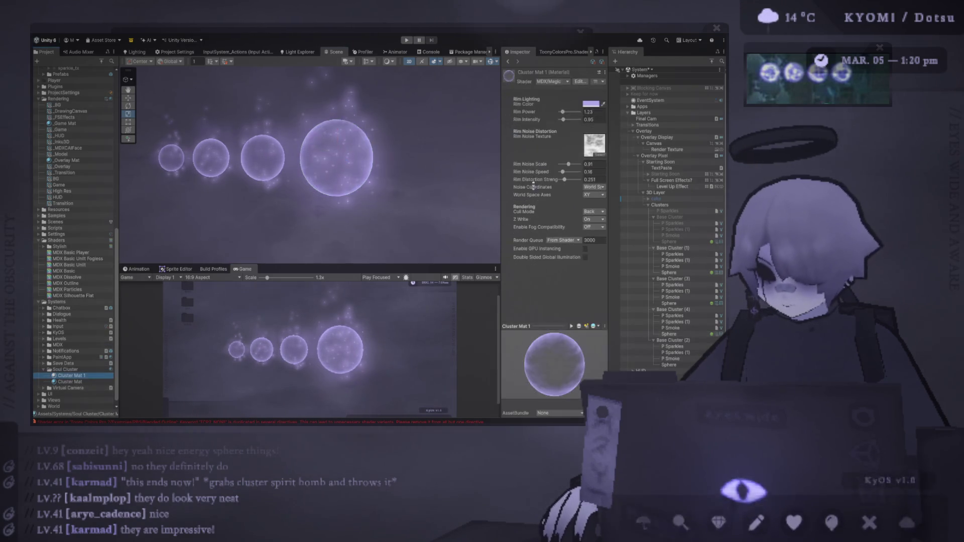
drag(570, 164, 572, 164)
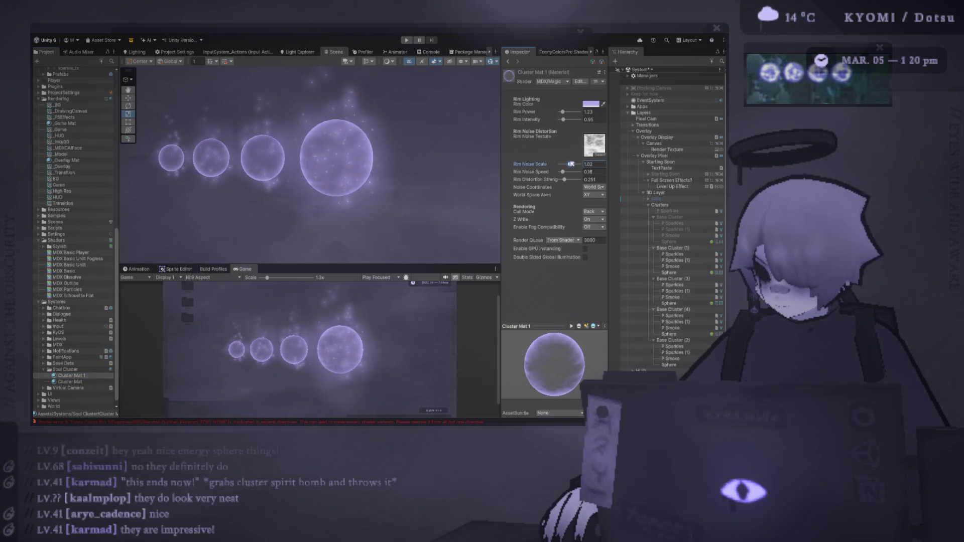
drag(564, 113, 568, 121)
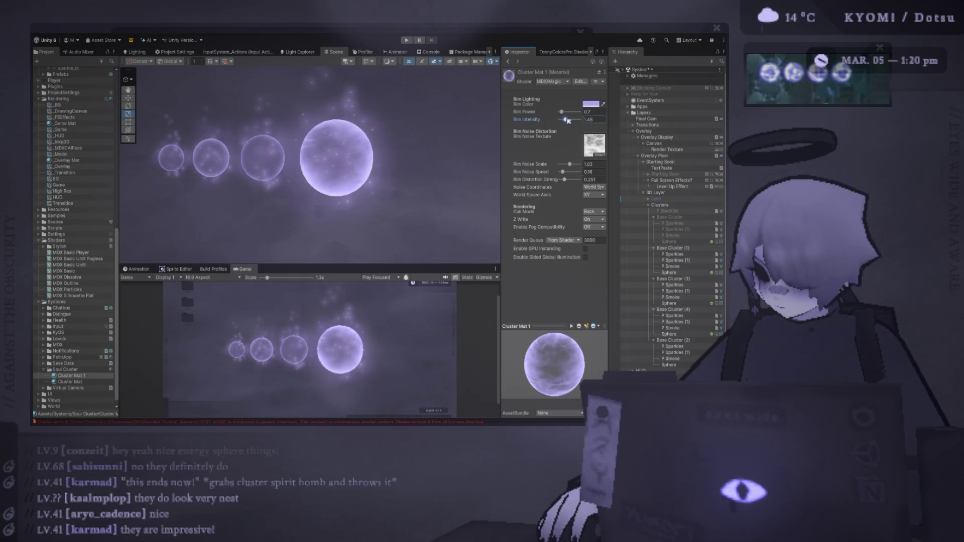
mouse_move(357, 265)
mouse_down()
mouse_move(357, 198)
mouse_move(395, 120)
mouse_up()
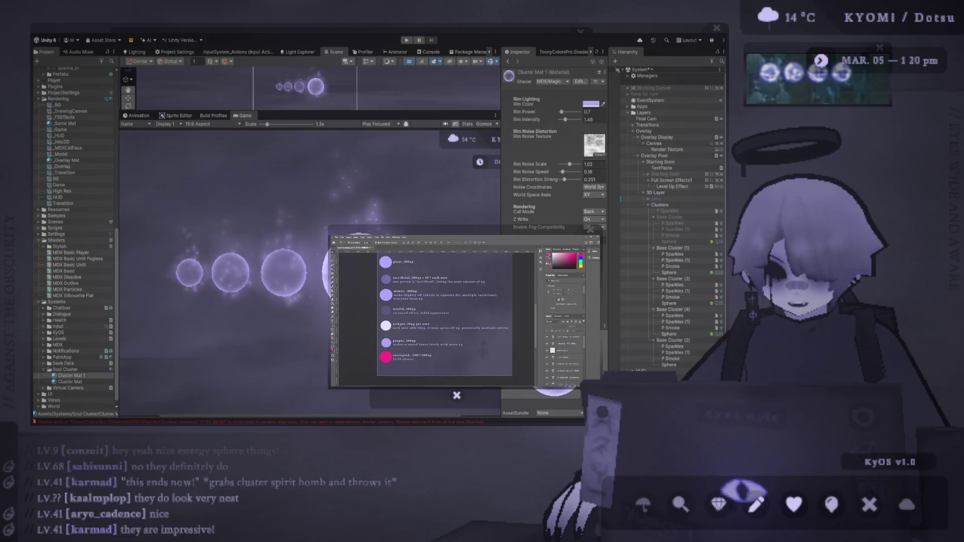
Step: Give Cluster Mat 1 finer rim noise, Rim Power 0.7 and Rim Intensity 1.5
click(595, 155)
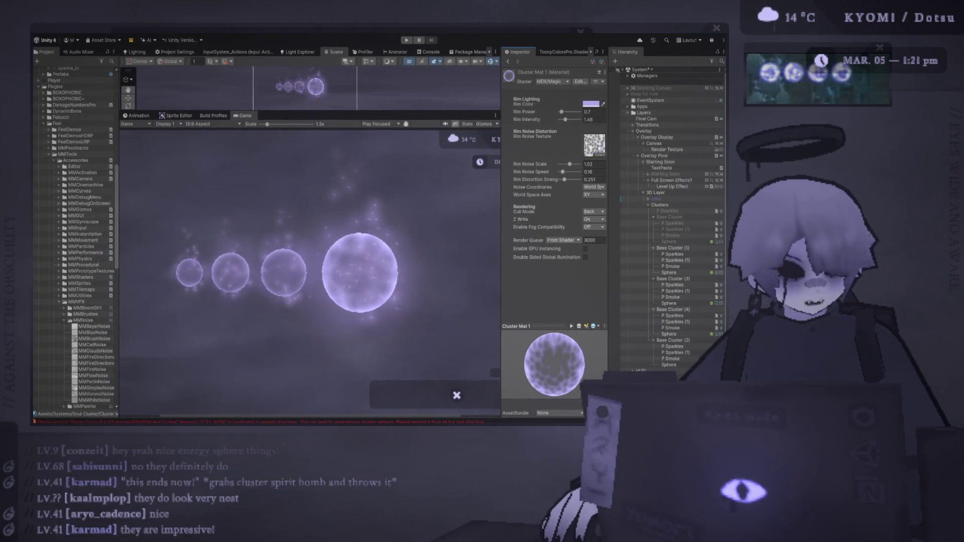
scroll(370, 320, up, 6)
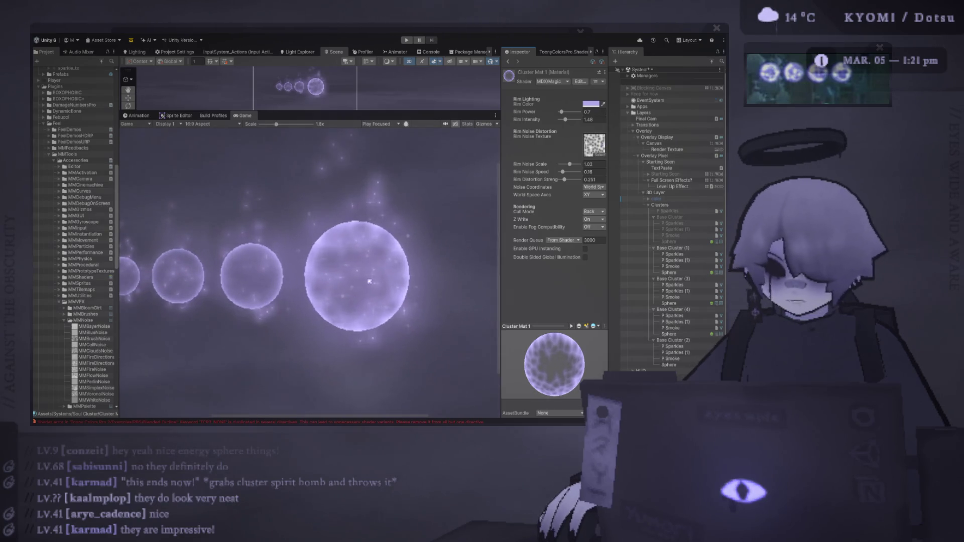
scroll(370, 320, down, 7)
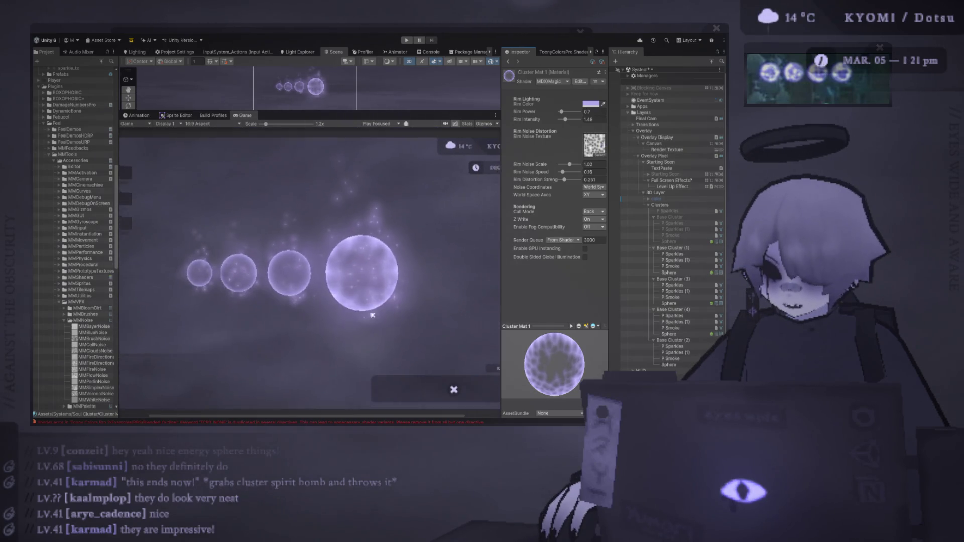
click(569, 164)
mouse_move(569, 164)
mouse_down()
mouse_move(585, 165)
mouse_move(567, 172)
mouse_up()
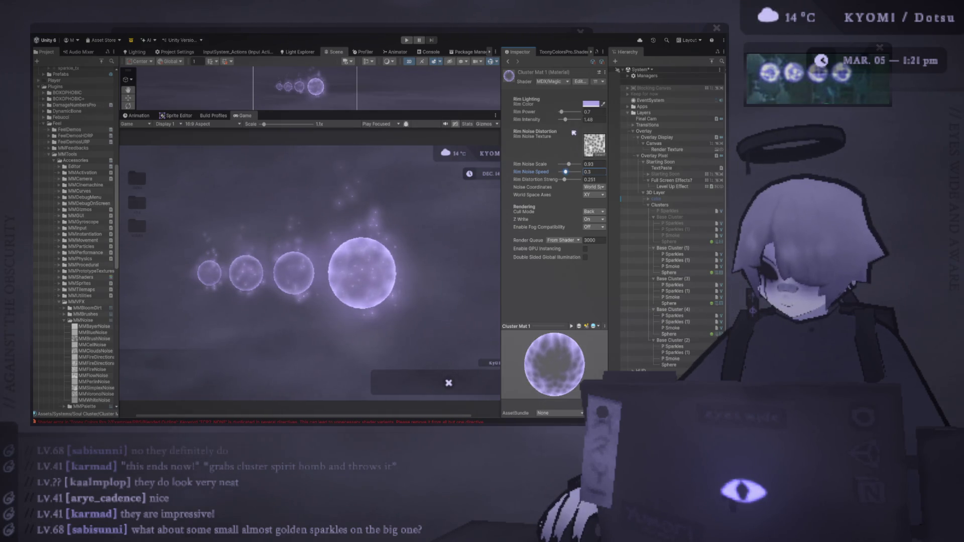
drag(566, 120, 555, 121)
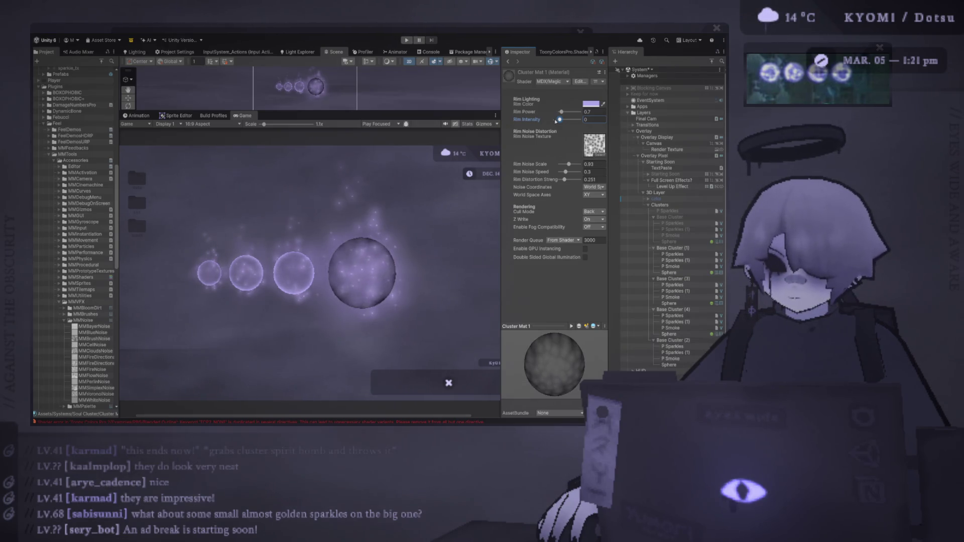
drag(559, 119, 565, 119)
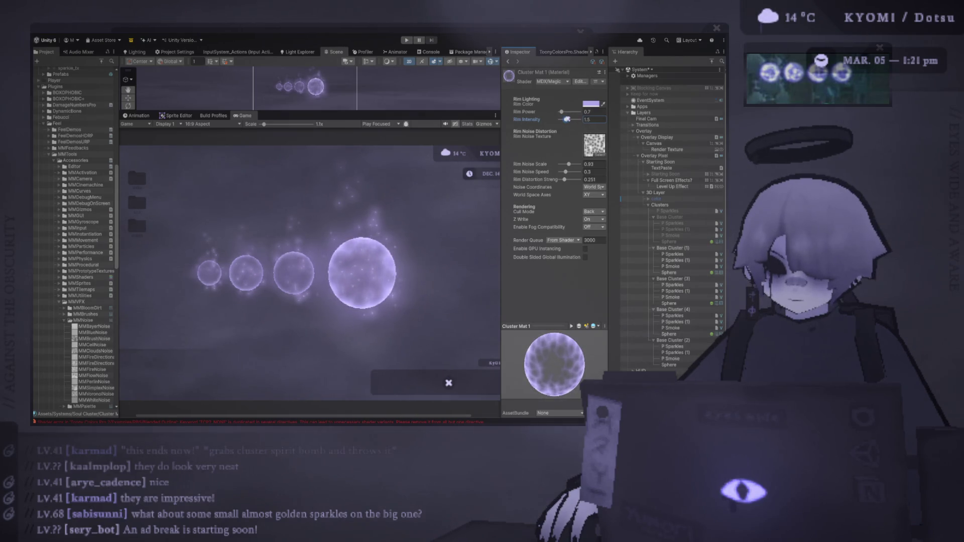
click(690, 249)
shift+click(669, 365)
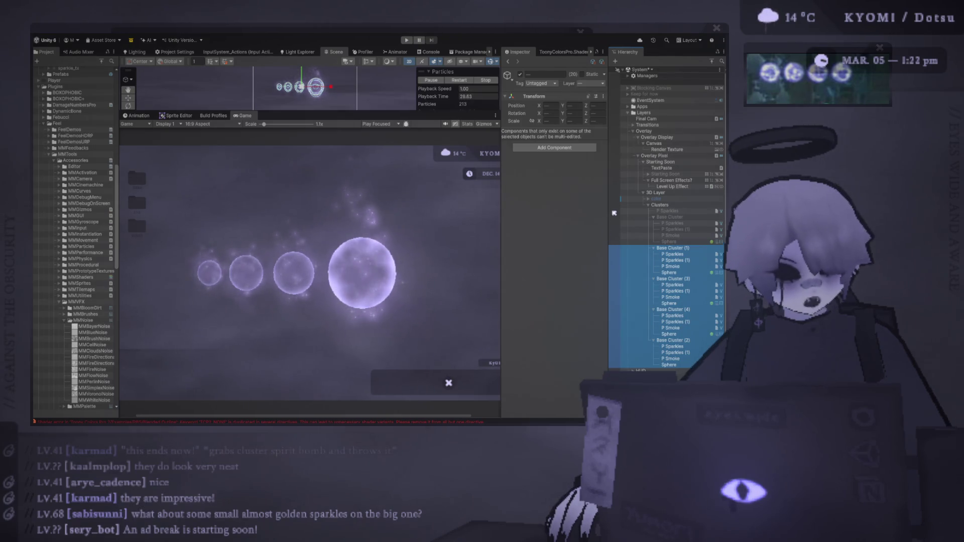
Step: Set Base Cluster (4)'s P Sparkles Start Color to pale gold from the Photoshop reference
click(519, 283)
click(624, 353)
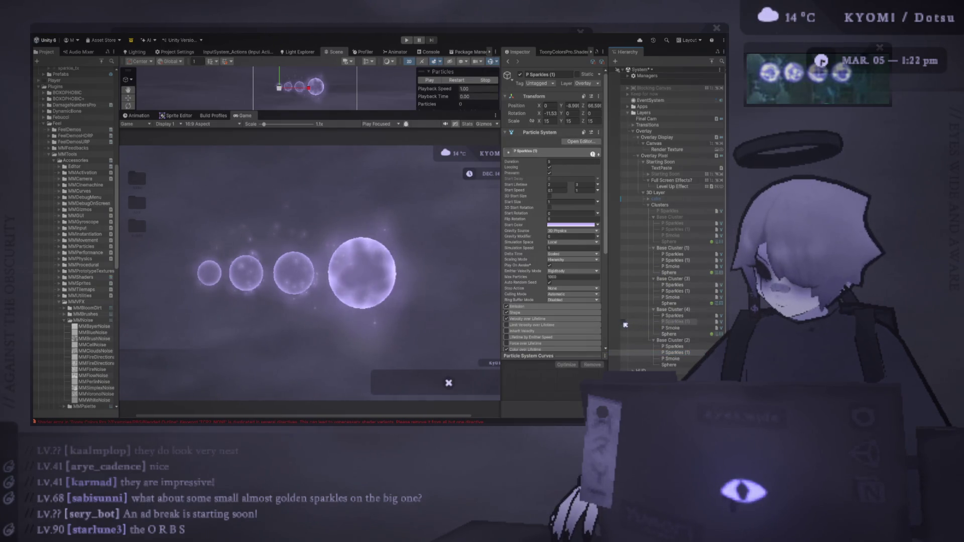
click(681, 316)
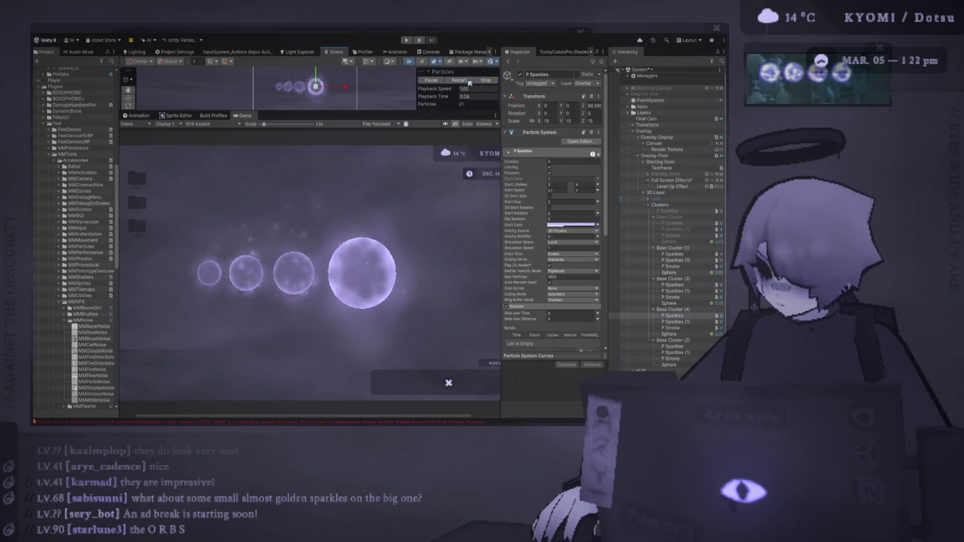
key(alt+Tab)
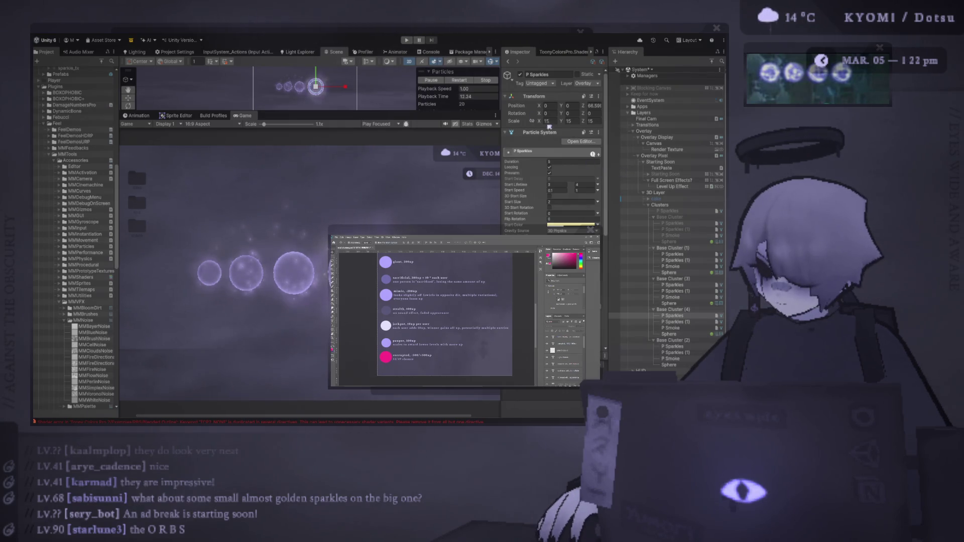
click(572, 192)
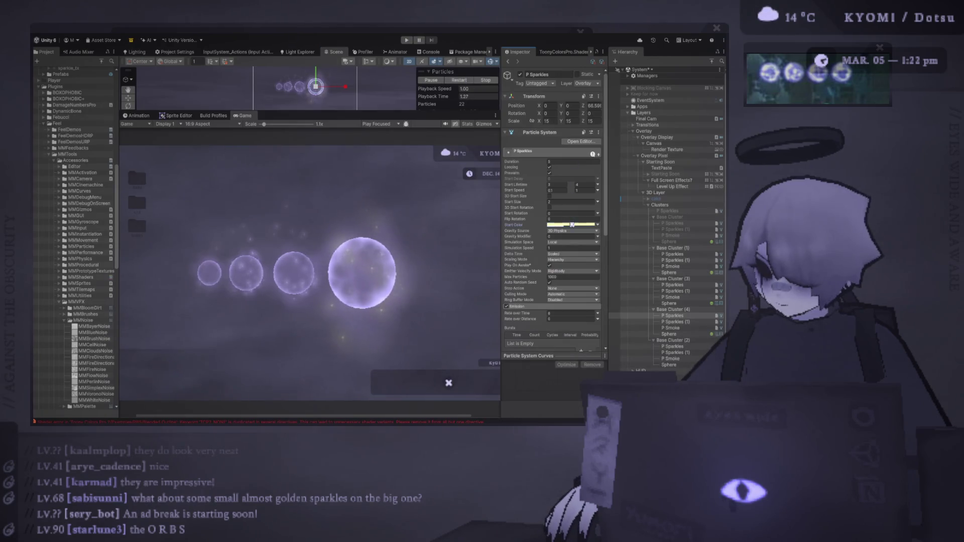
key(alt+Tab)
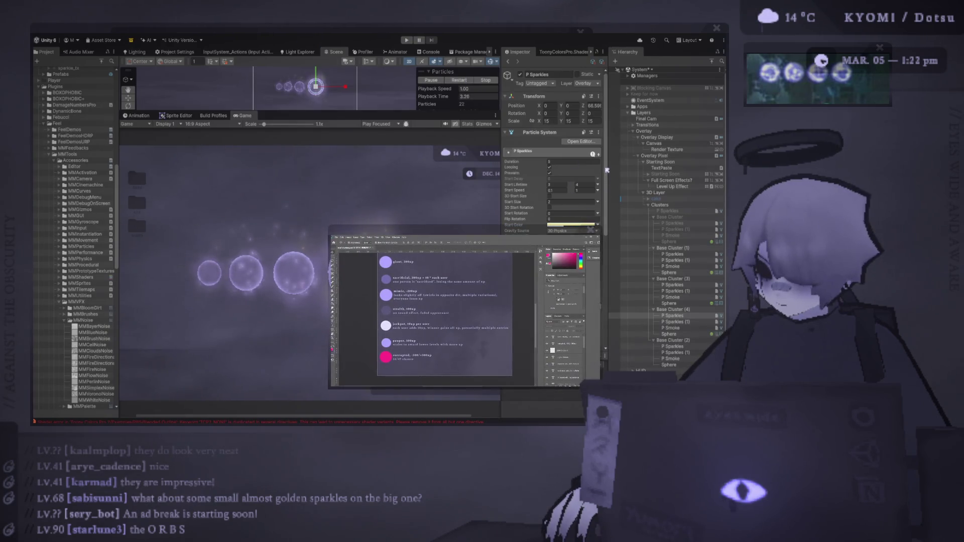
click(461, 81)
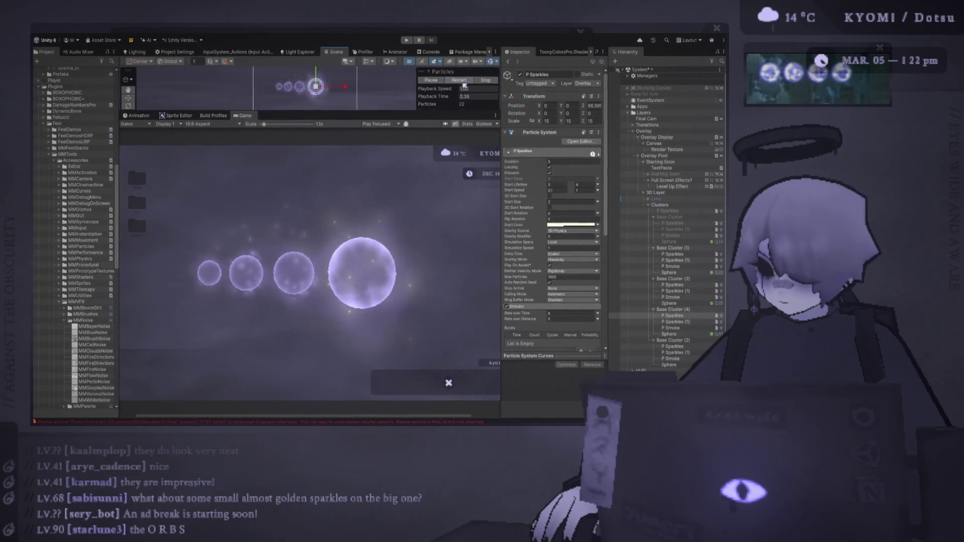
key(alt+Tab)
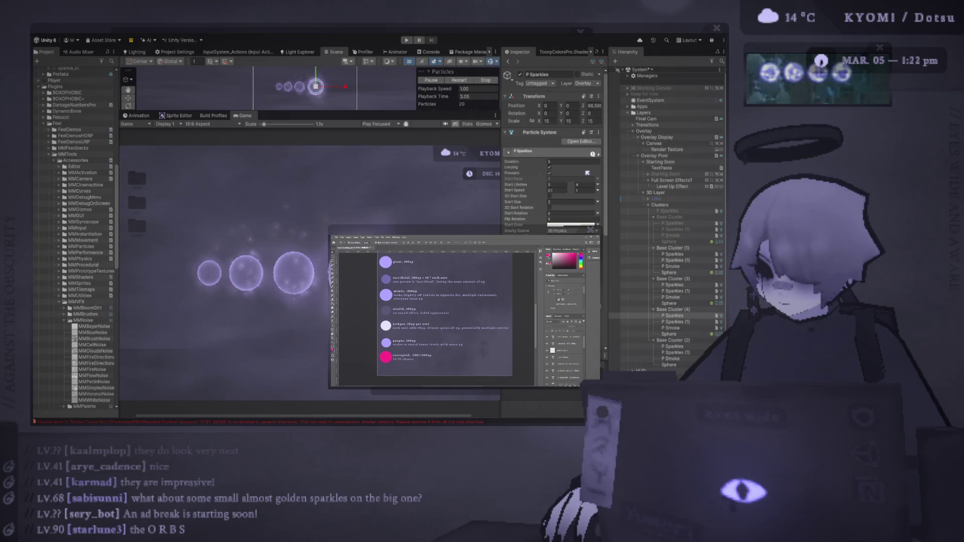
click(461, 81)
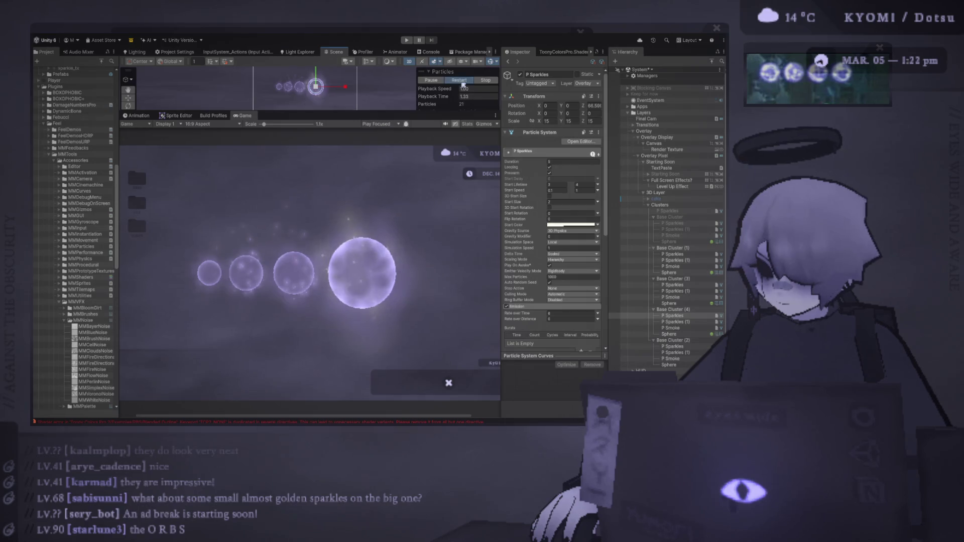
shift+click(687, 335)
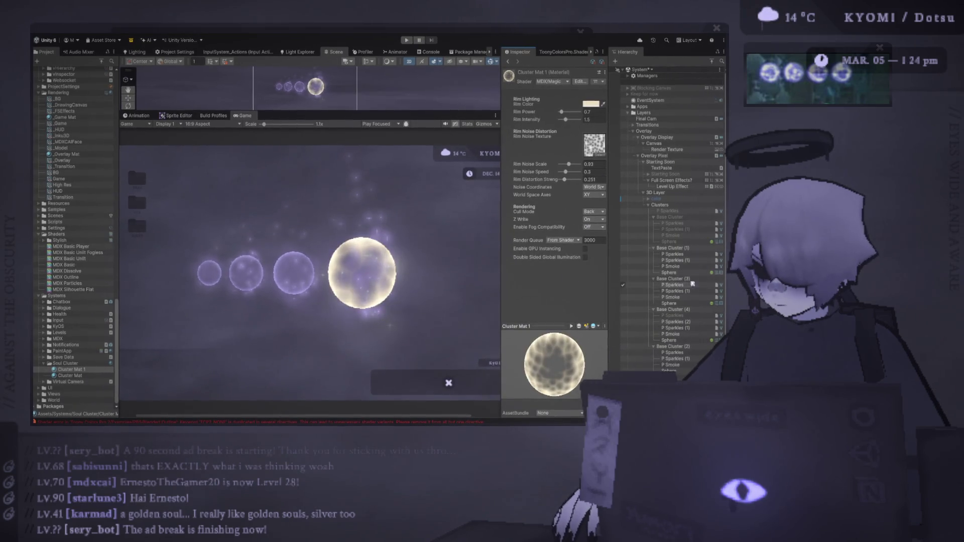
Step: Give Base Cluster (4)'s P Smoke a golden Start Color and restart it
click(683, 267)
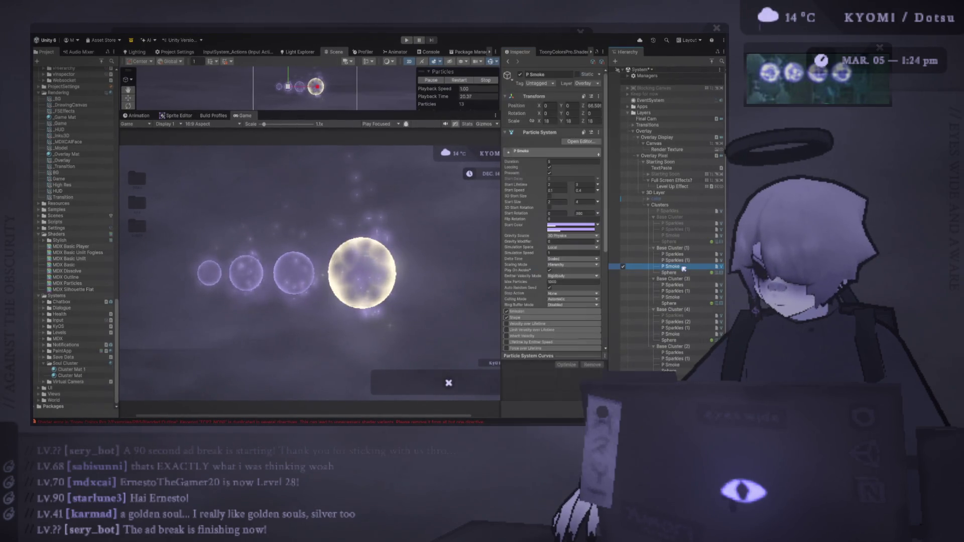
click(673, 297)
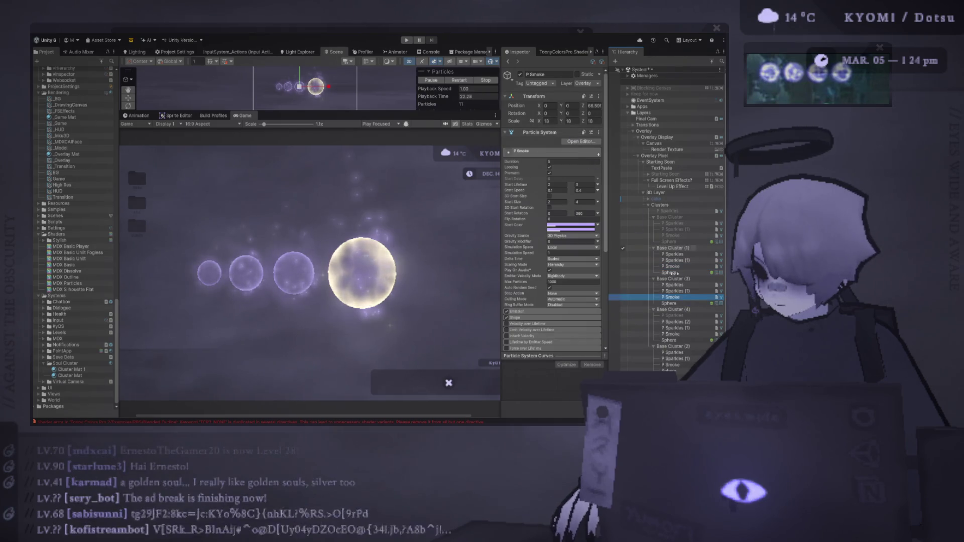
click(673, 266)
click(673, 334)
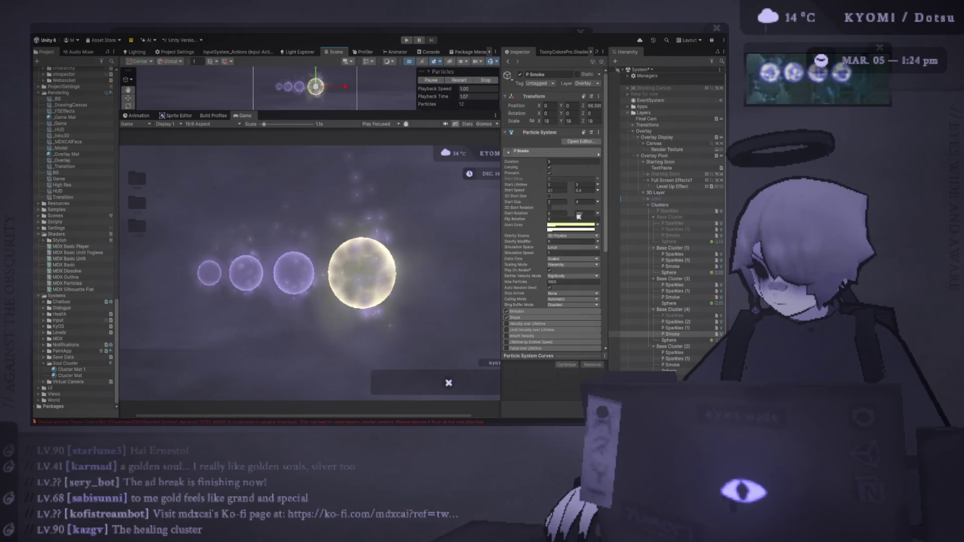
click(466, 83)
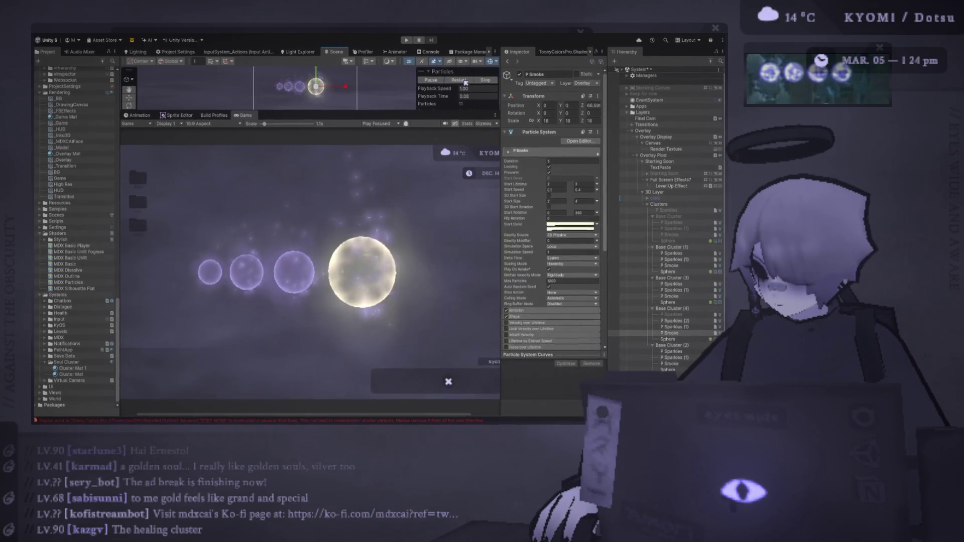
Step: Restart Base Cluster (4)'s P Sparkles (1) and (2) so golden sparkles plume upward
ctrl+click(675, 327)
ctrl+click(674, 320)
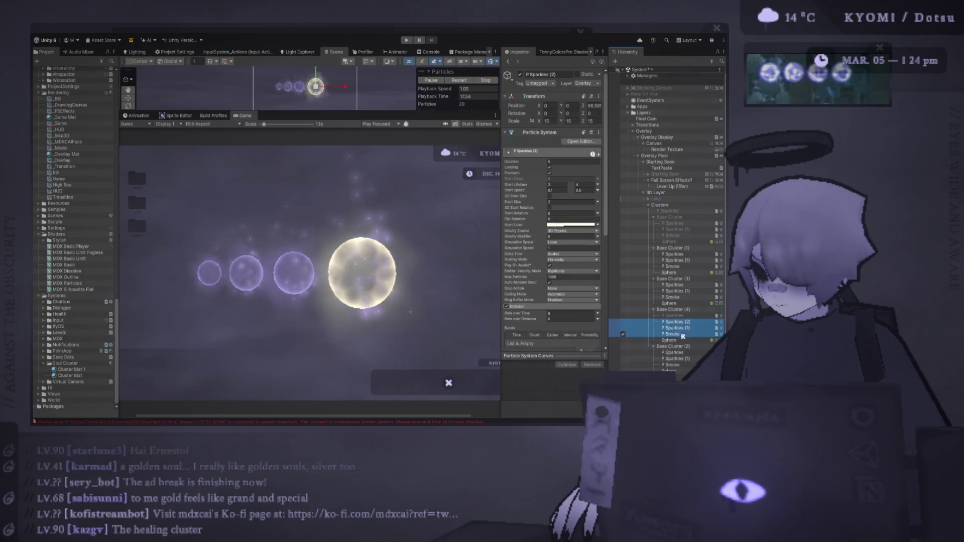
ctrl+click(683, 341)
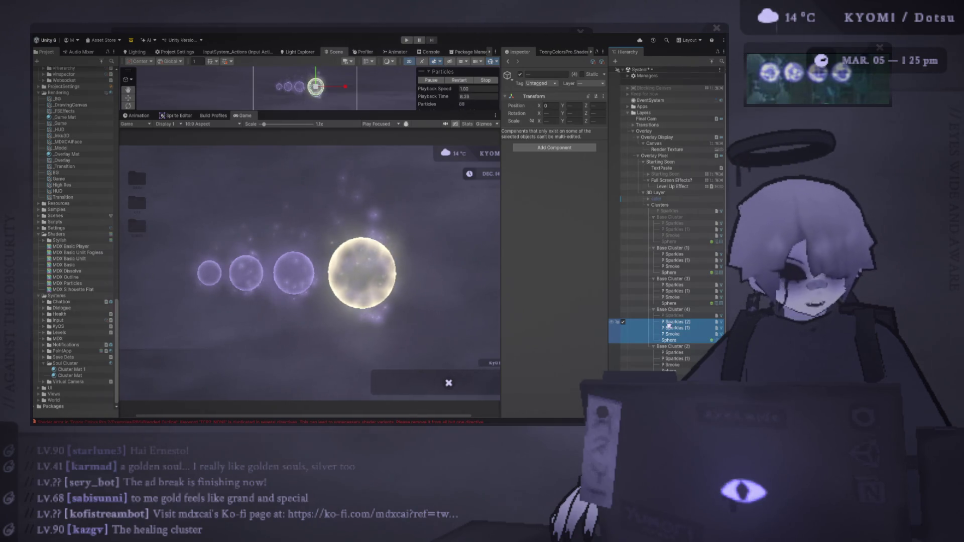
scroll(357, 243, down, 1)
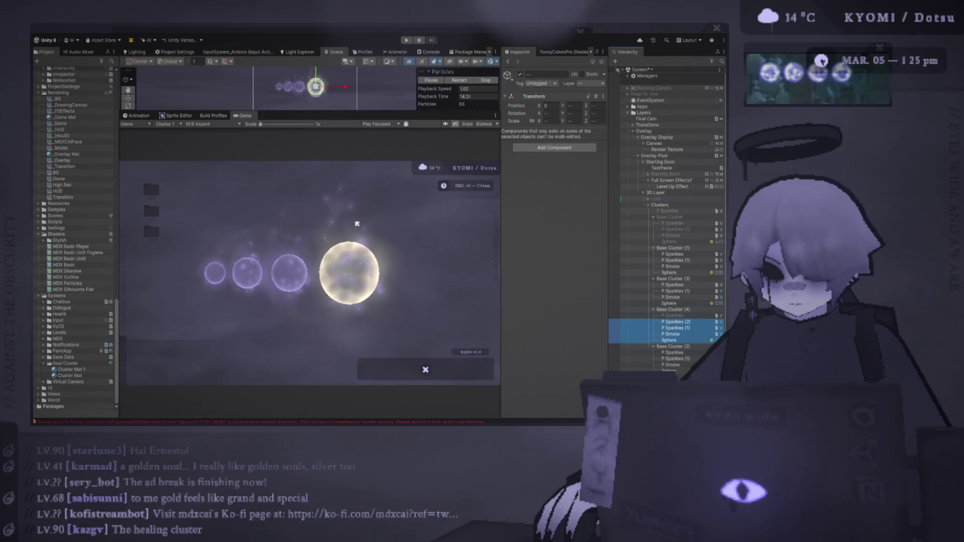
click(686, 322)
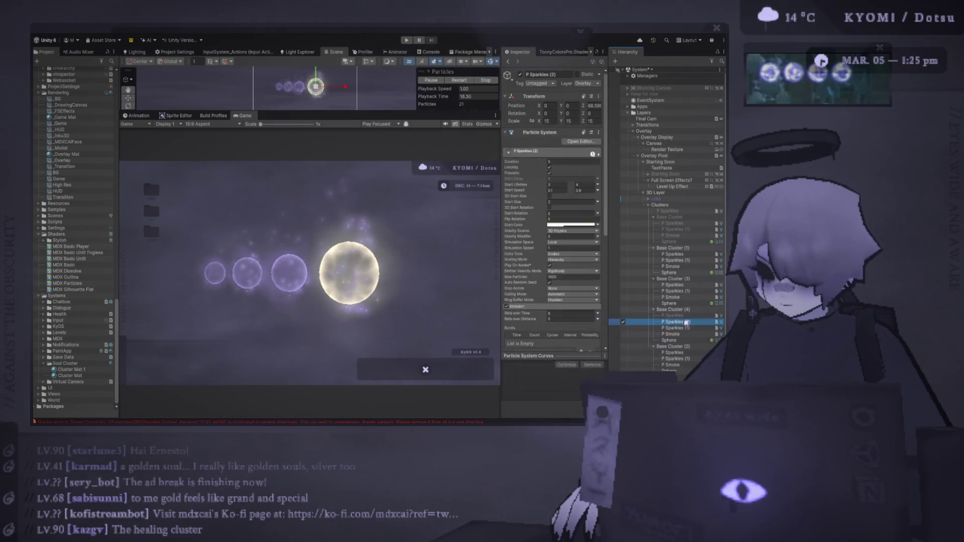
click(686, 328)
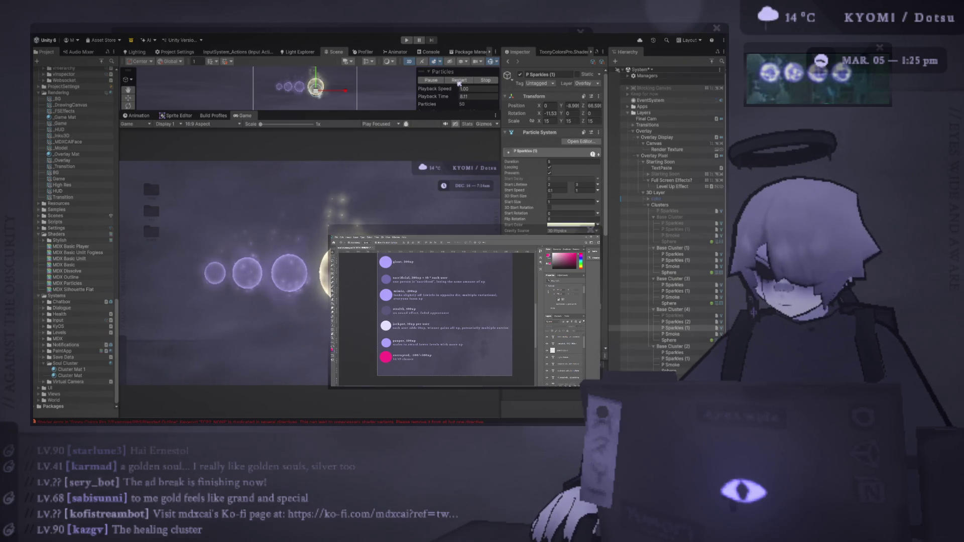
click(459, 82)
shift+click(672, 334)
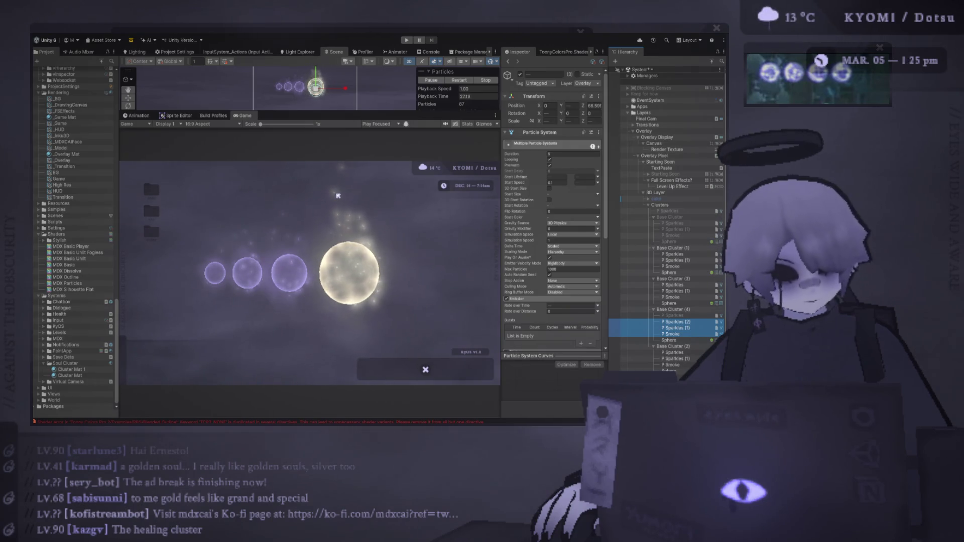
key(alt+Tab)
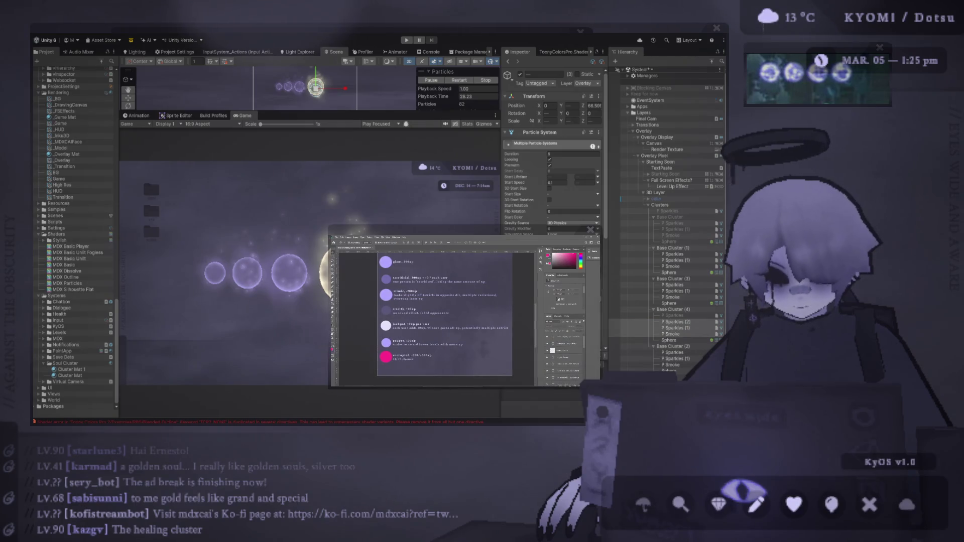
key(alt+Tab)
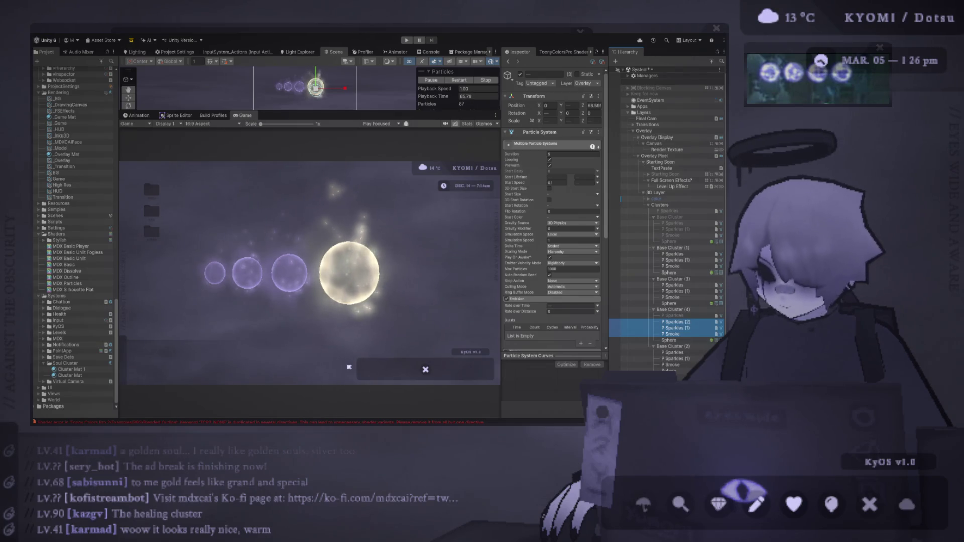
click(349, 367)
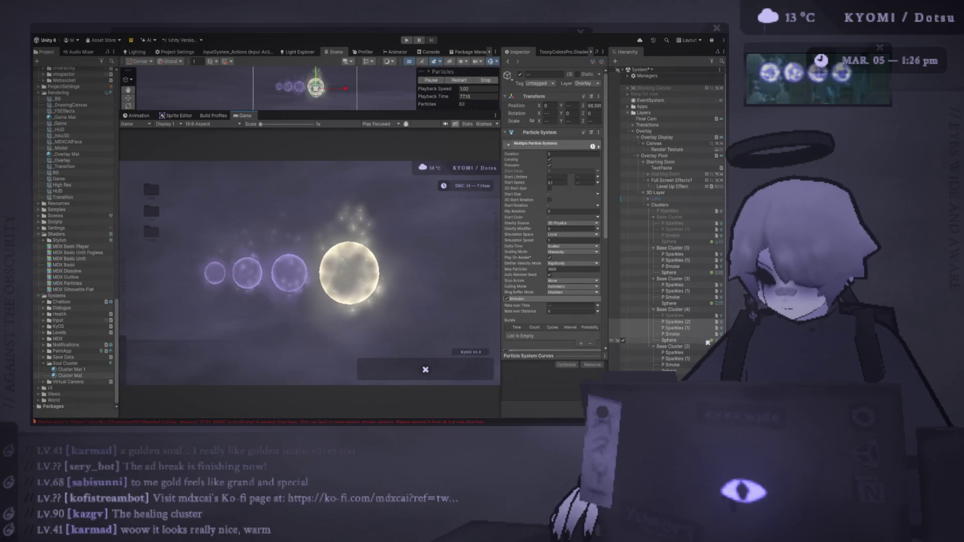
click(669, 370)
Step: Check the Photoshop reference and select Base Cluster (4) on its own
shift+click(673, 248)
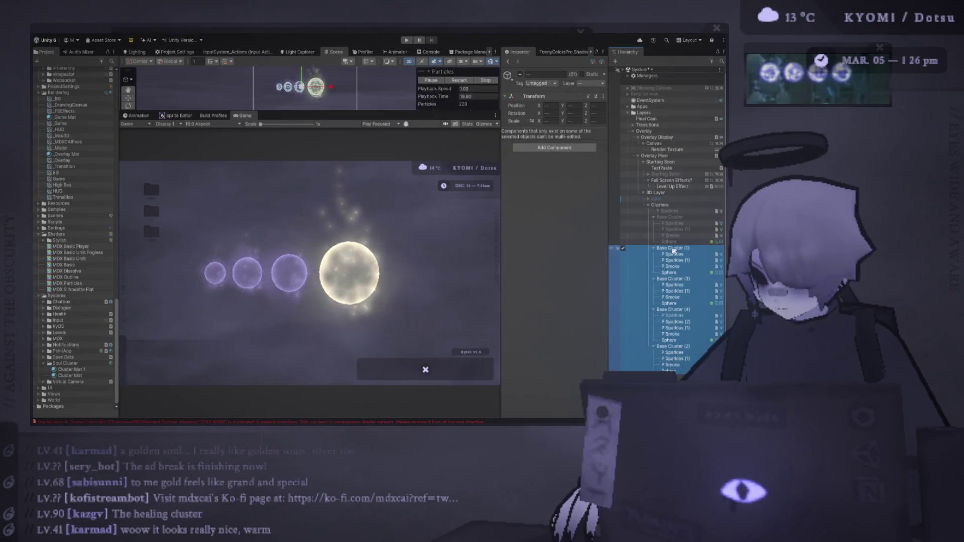
key(alt+Tab)
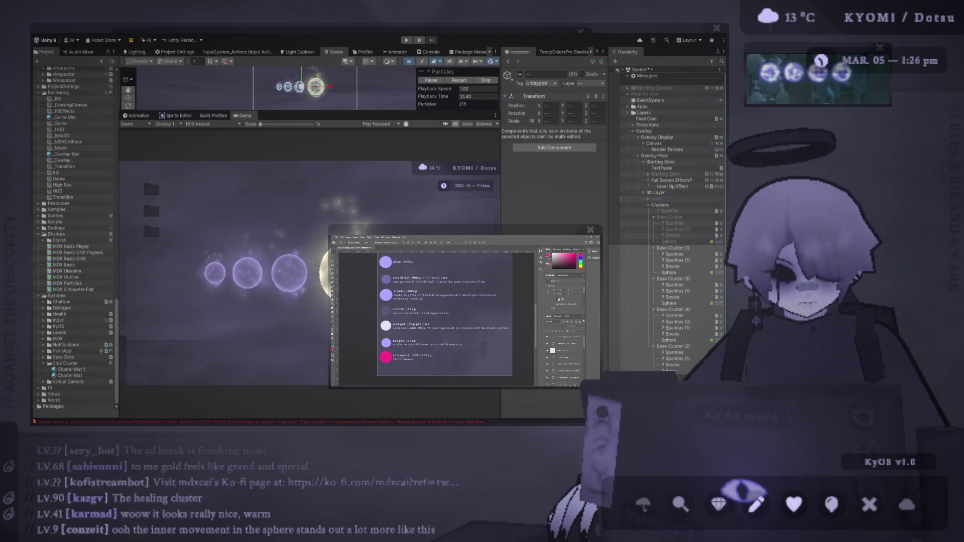
click(431, 149)
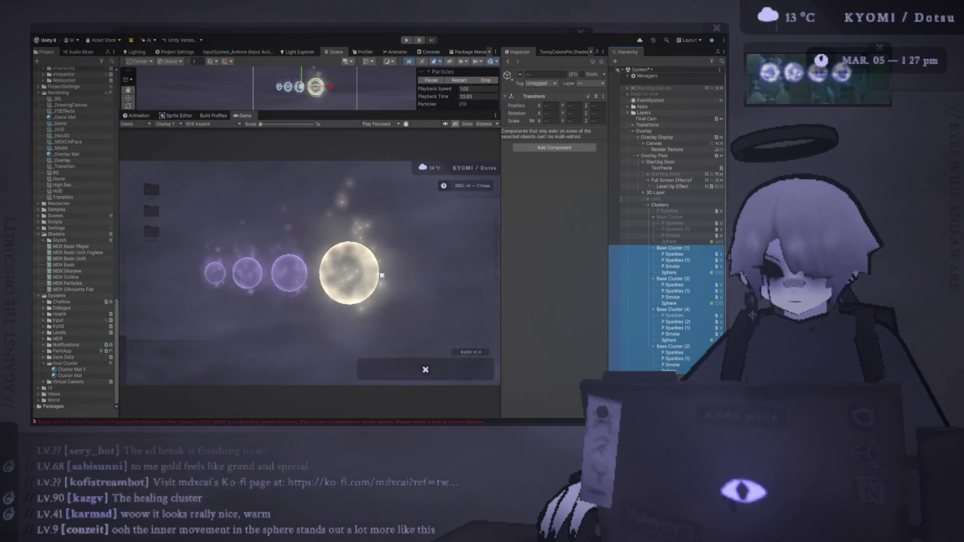
click(696, 309)
click(677, 249)
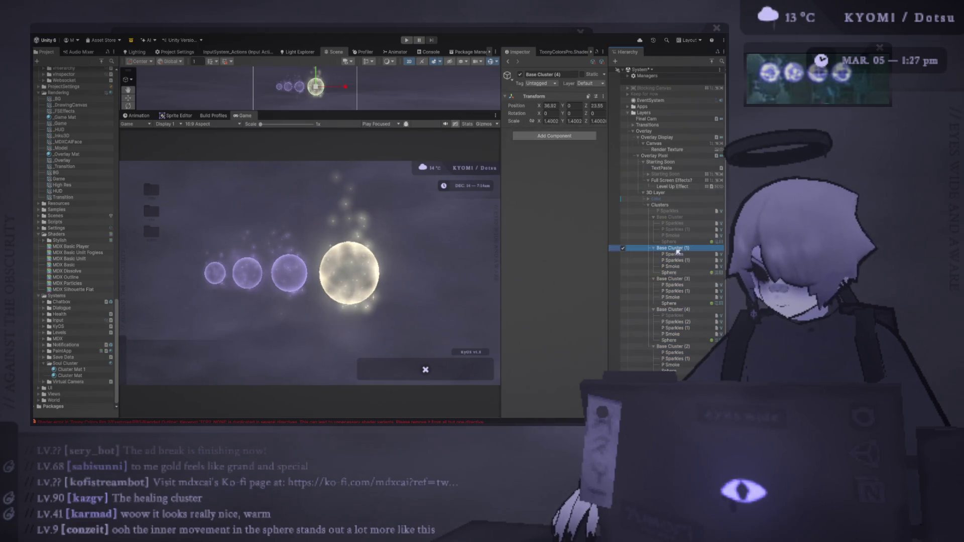
shift+click(669, 371)
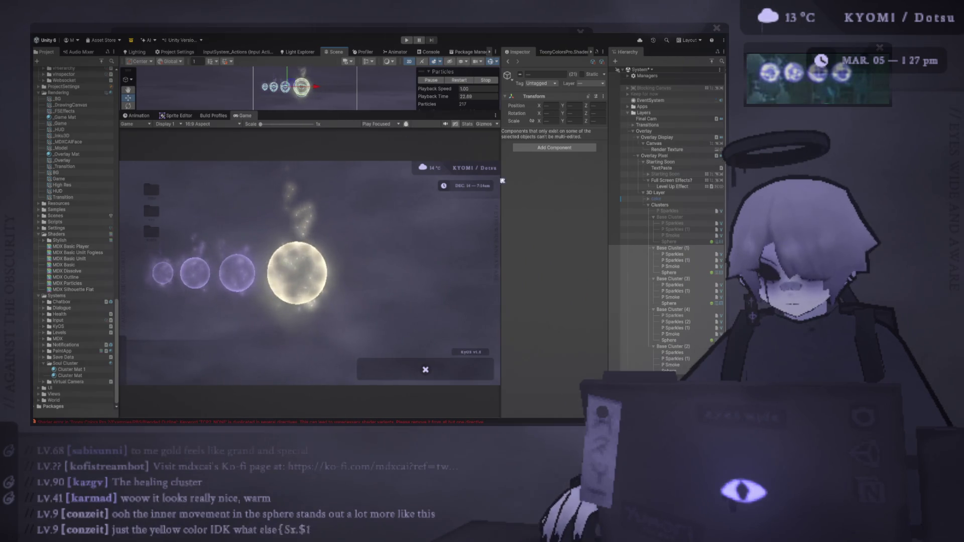
click(675, 309)
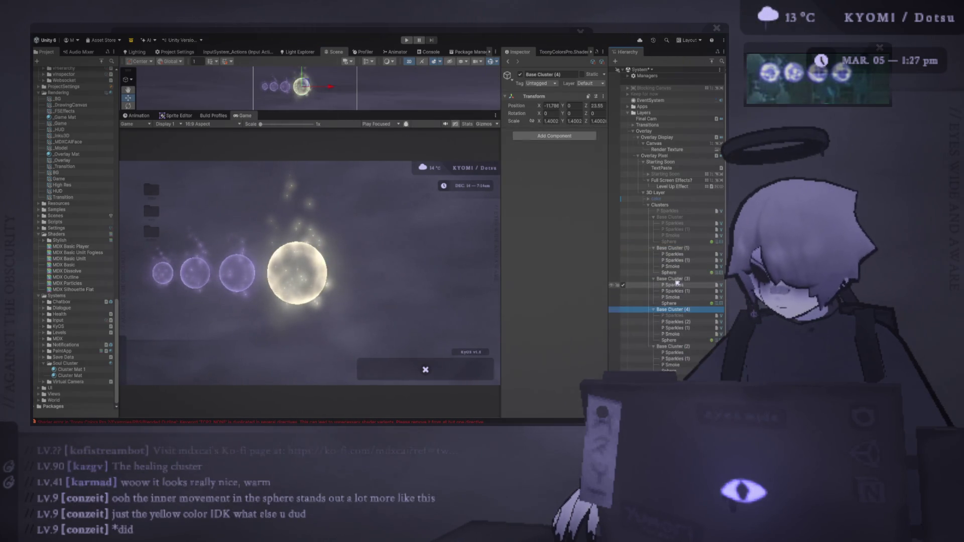
Step: Duplicate Base Cluster (4) and move the copy right to X 88 as Base Cluster (5)
key(ctrl+d)
drag(324, 90, 348, 89)
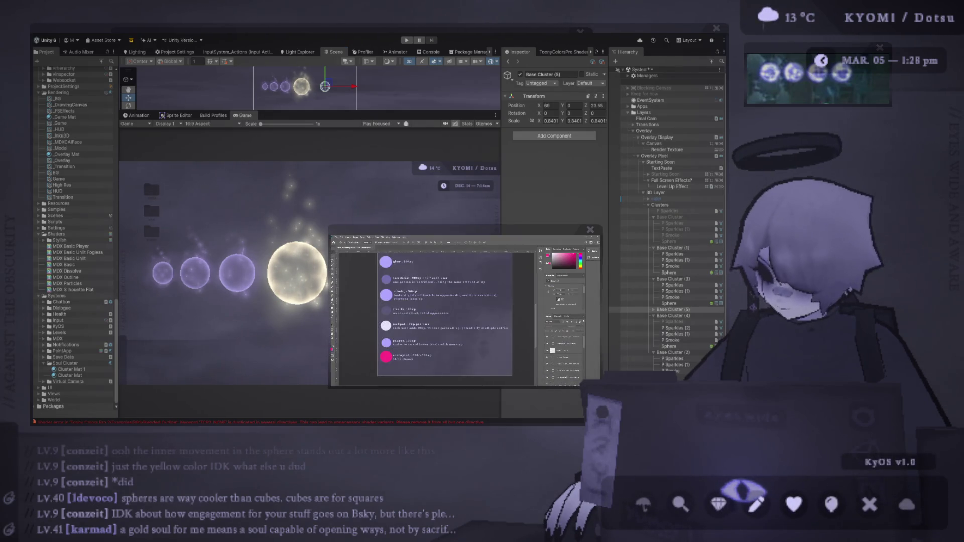
click(659, 205)
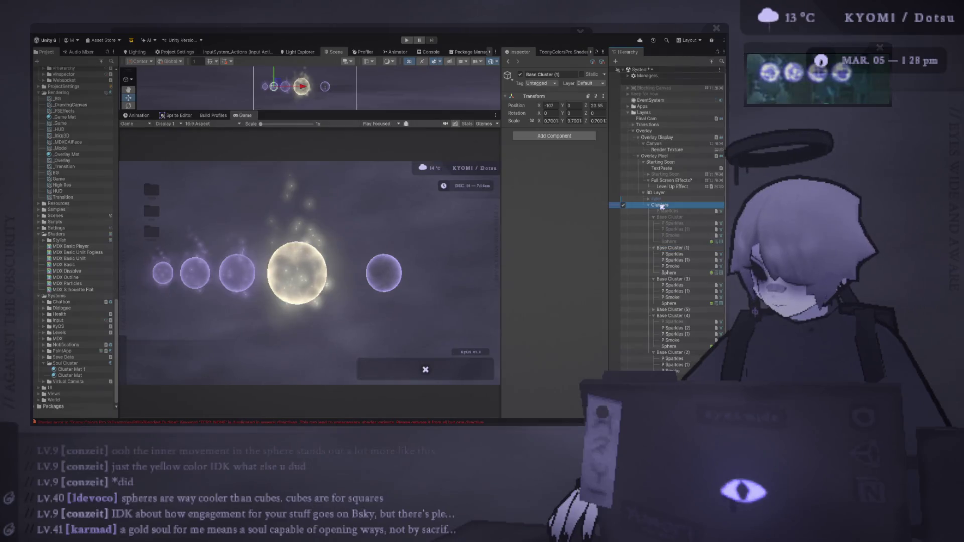
click(689, 279)
click(672, 248)
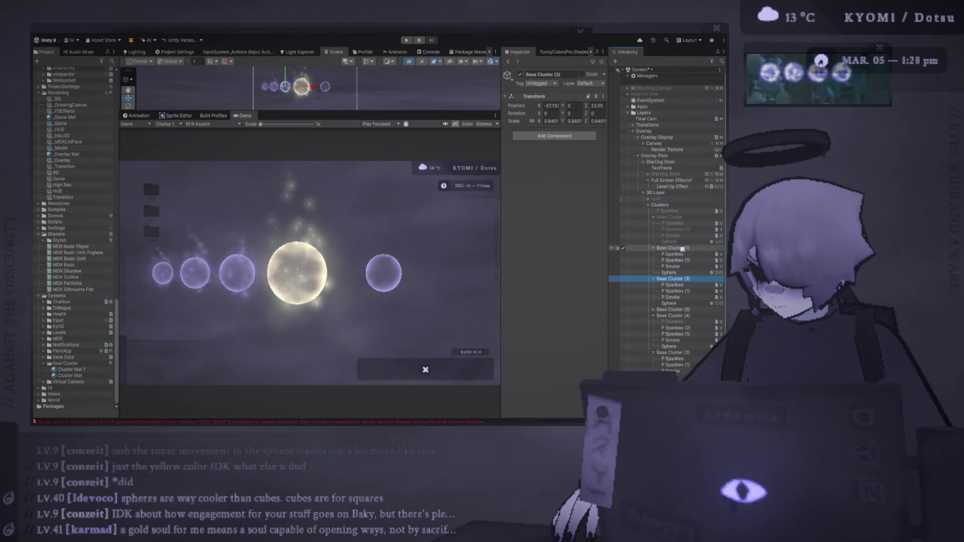
Step: Enable Velocity over Lifetime on Base Cluster (5)'s P Sparkles (1)
click(675, 309)
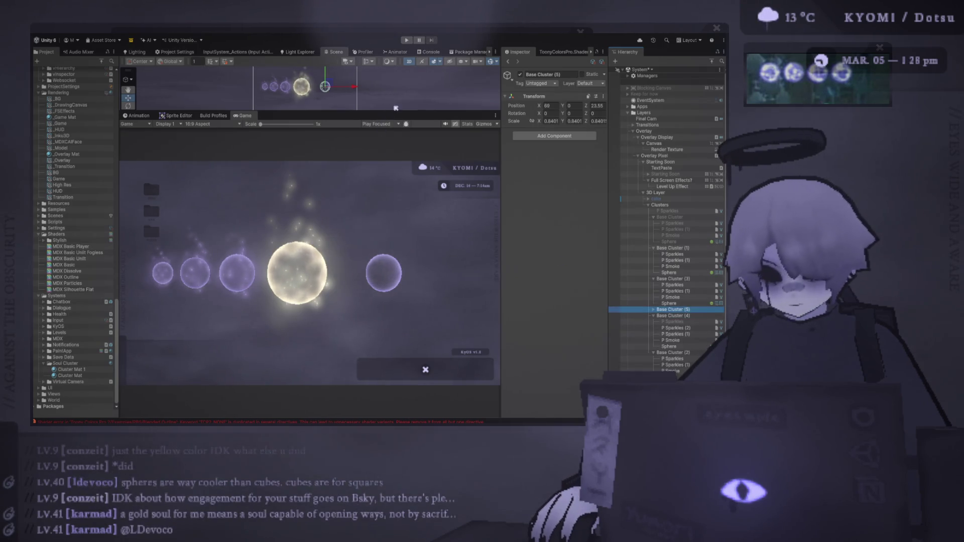
drag(427, 111, 427, 239)
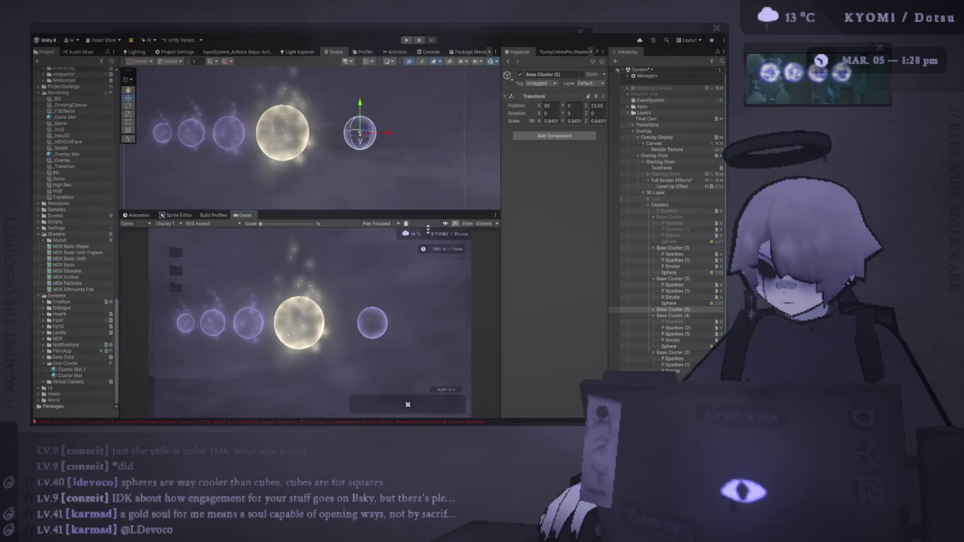
scroll(335, 195, up, 4)
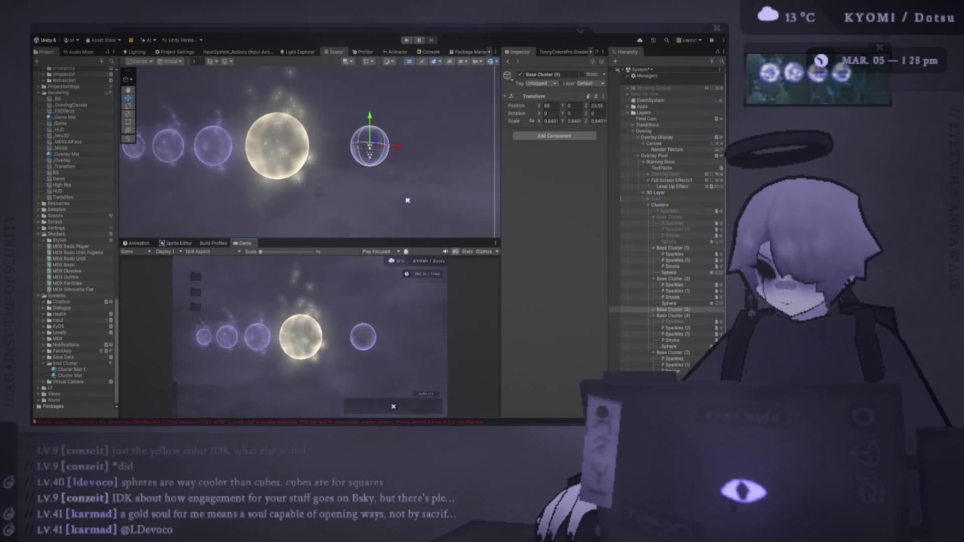
click(653, 310)
click(686, 322)
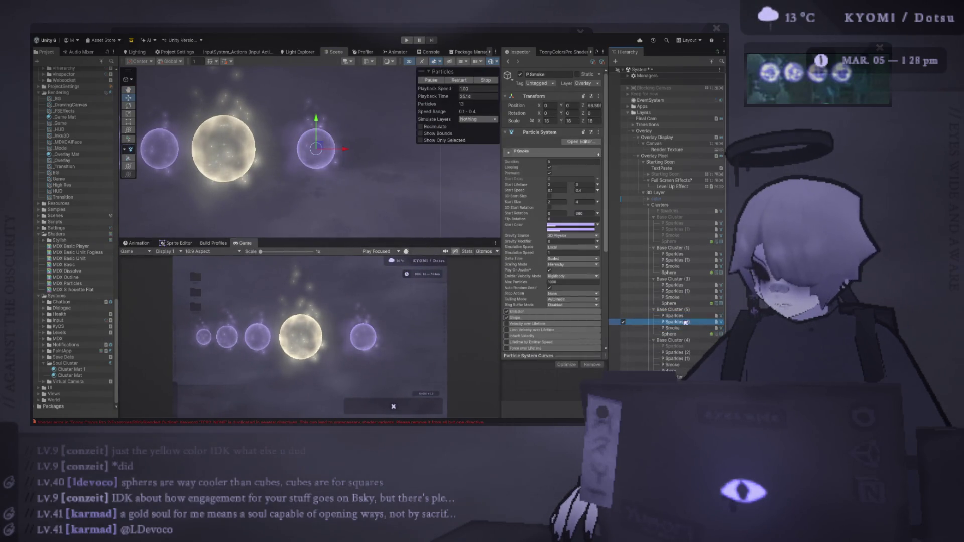
scroll(363, 178, up, 2)
scroll(363, 178, up, 2)
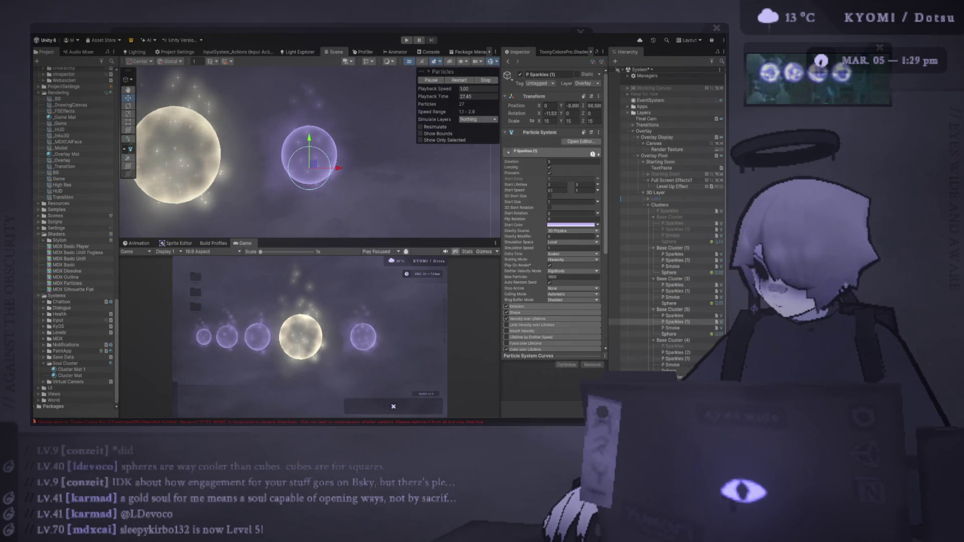
scroll(540, 307, down, 2)
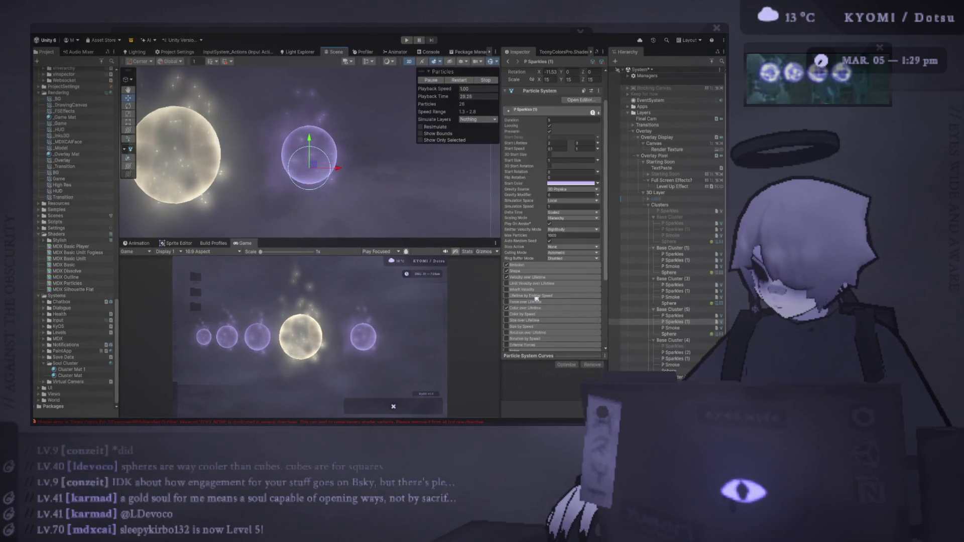
click(530, 277)
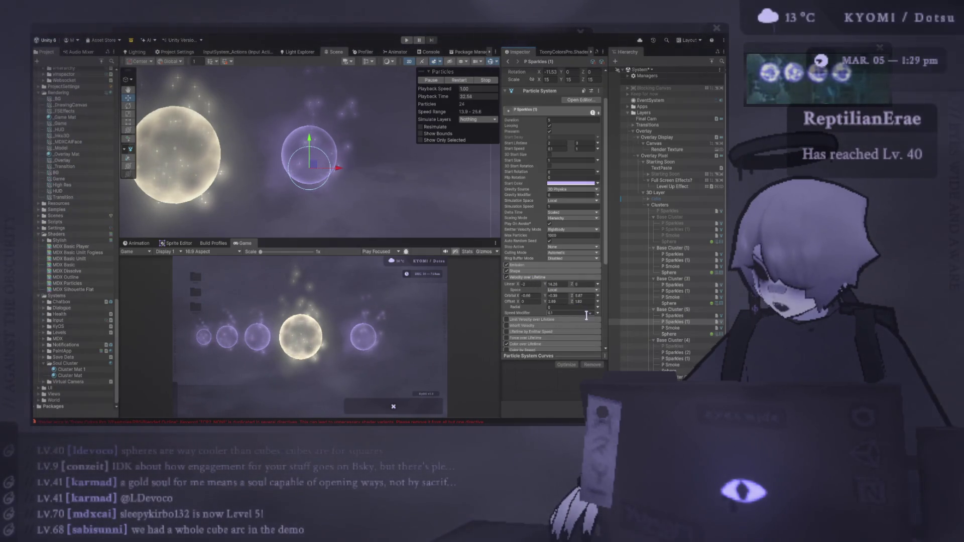
Step: Set the sparkles' Start Lifetime to 10–20 and tilt the emitter into a slanted ring
scroll(574, 194, up, 2)
click(580, 184)
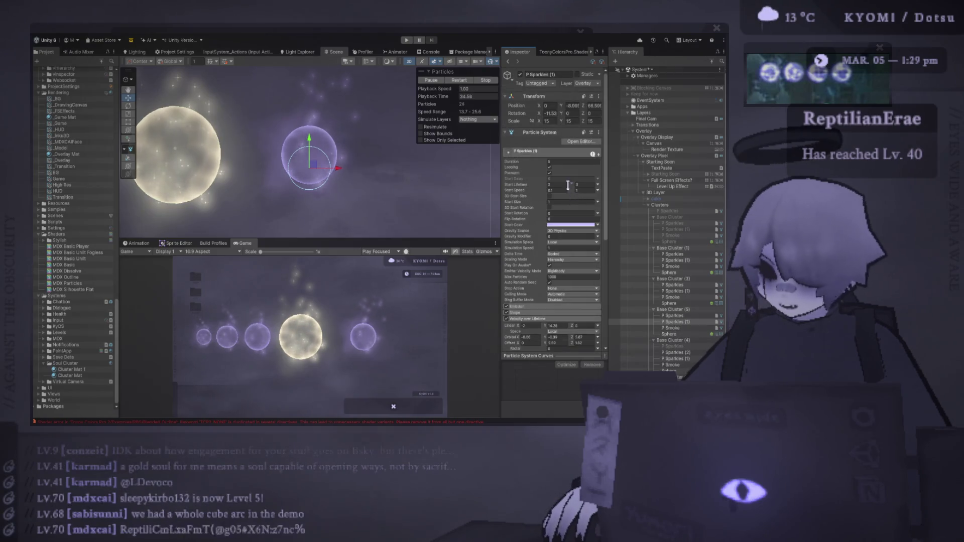
text(20)
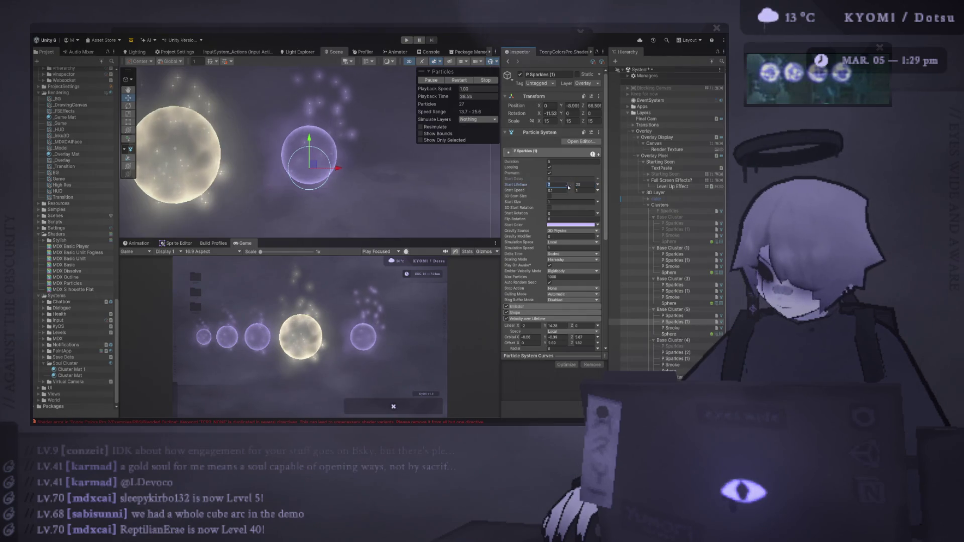
text(0)
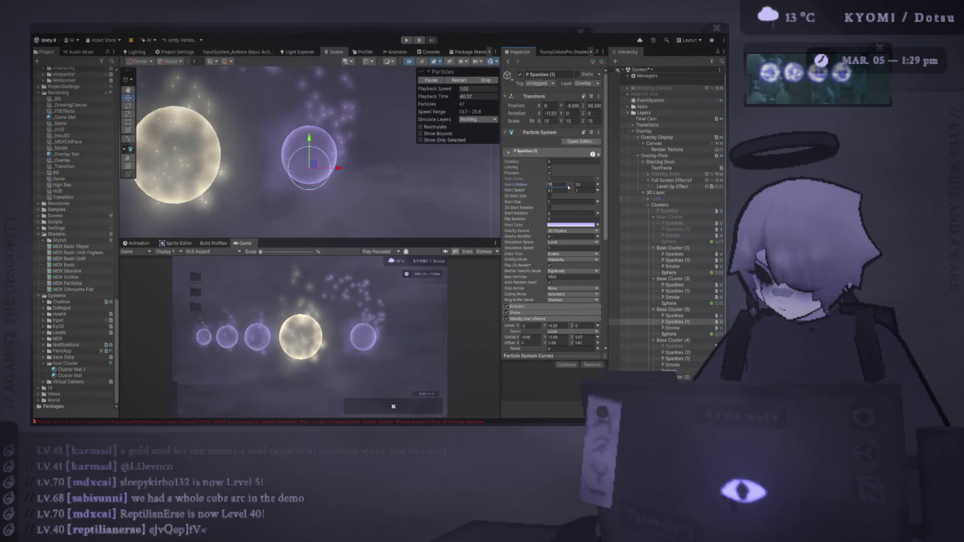
click(458, 80)
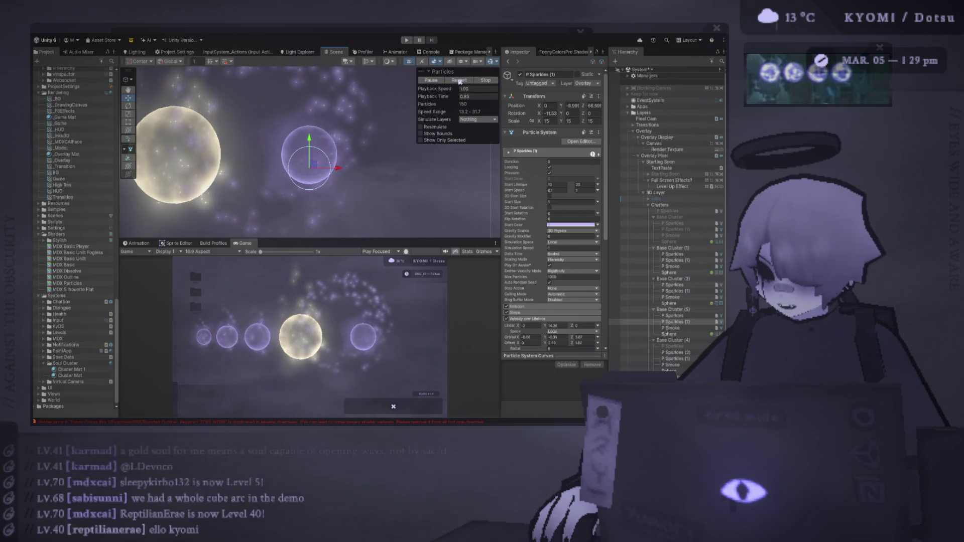
key(e)
scroll(211, 127, down, 1)
drag(275, 146, 270, 149)
Step: Move the sparkle emitter onto the orb and set Emission Rate over Time to 5
key(w)
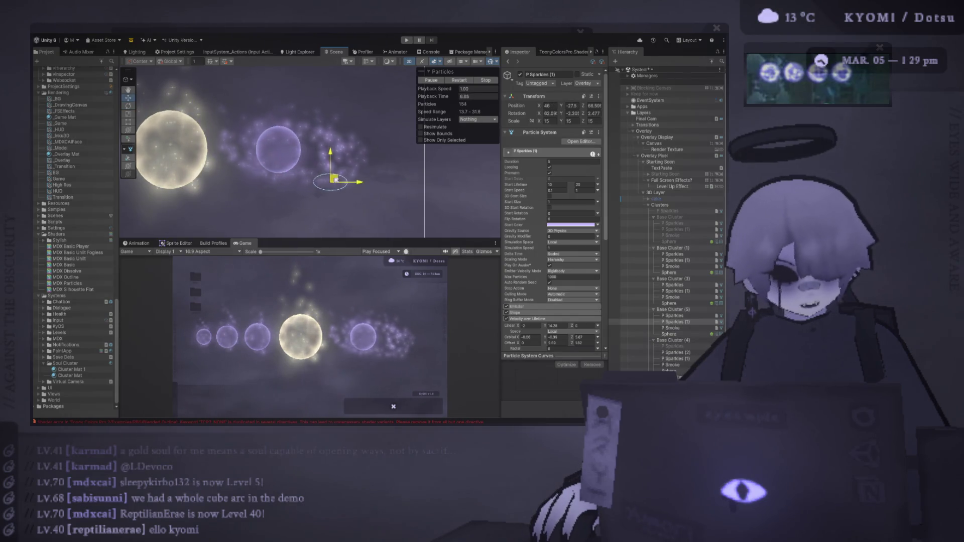
drag(334, 178, 326, 174)
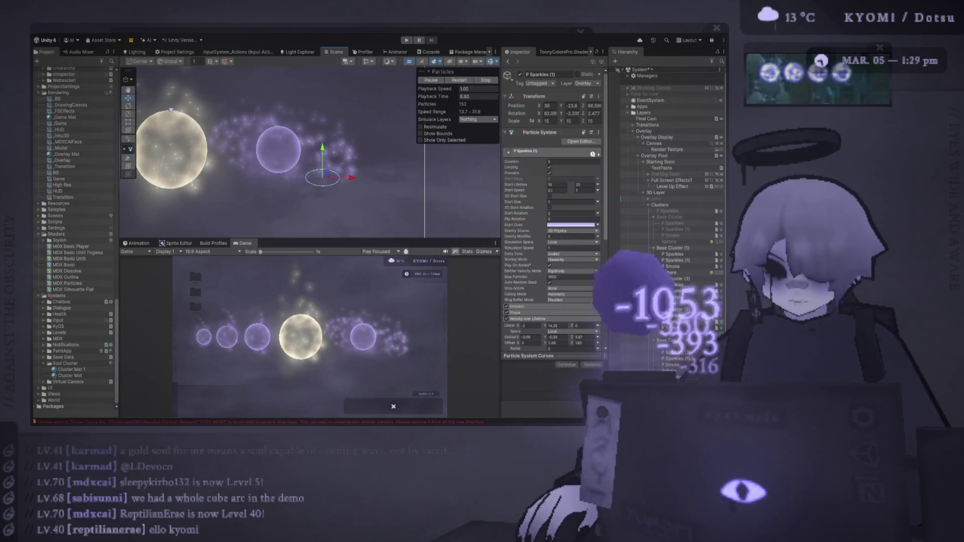
click(538, 305)
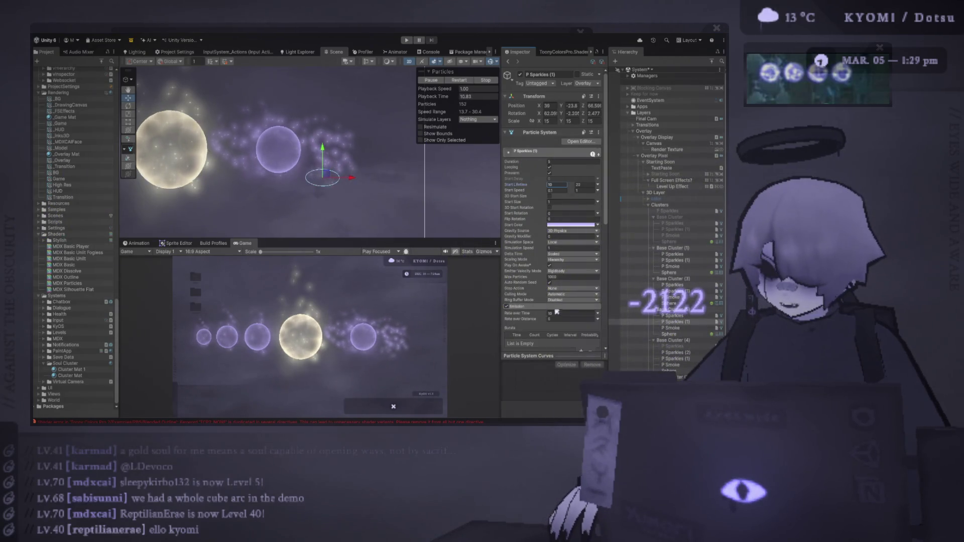
text(5)
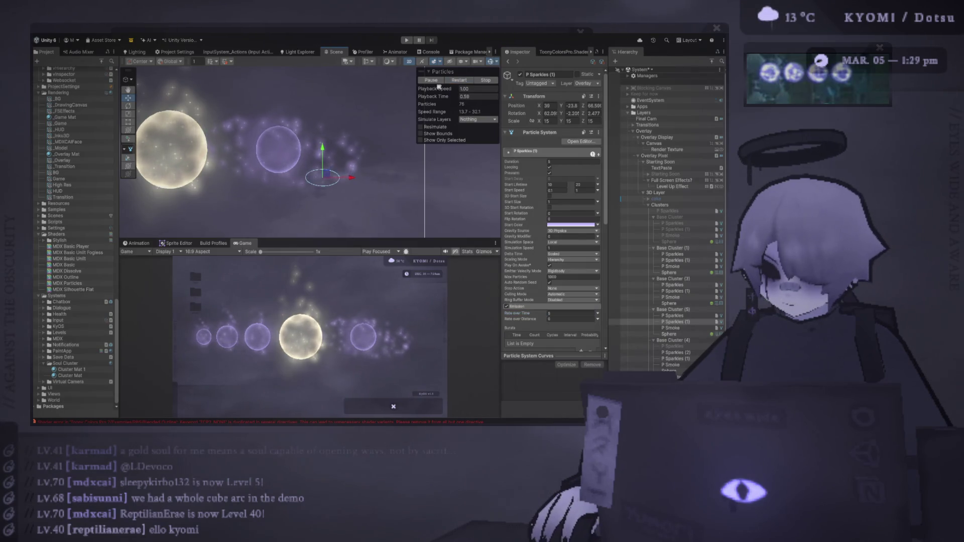
Step: Scale the sparkle emitter down to about 12.772 and raise it slightly
click(128, 114)
mouse_move(309, 172)
mouse_down()
mouse_move(301, 176)
mouse_move(311, 168)
mouse_move(304, 149)
mouse_up()
click(128, 98)
key(e)
key(w)
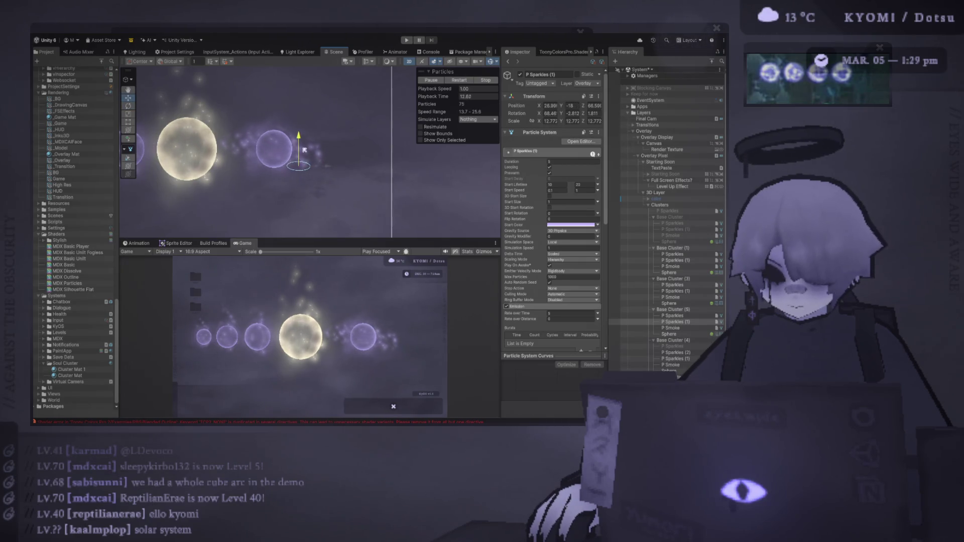
Step: Set the sparkles' maximum Start Speed to 0.5 and enlarge the Game view
click(585, 191)
text(0.5)
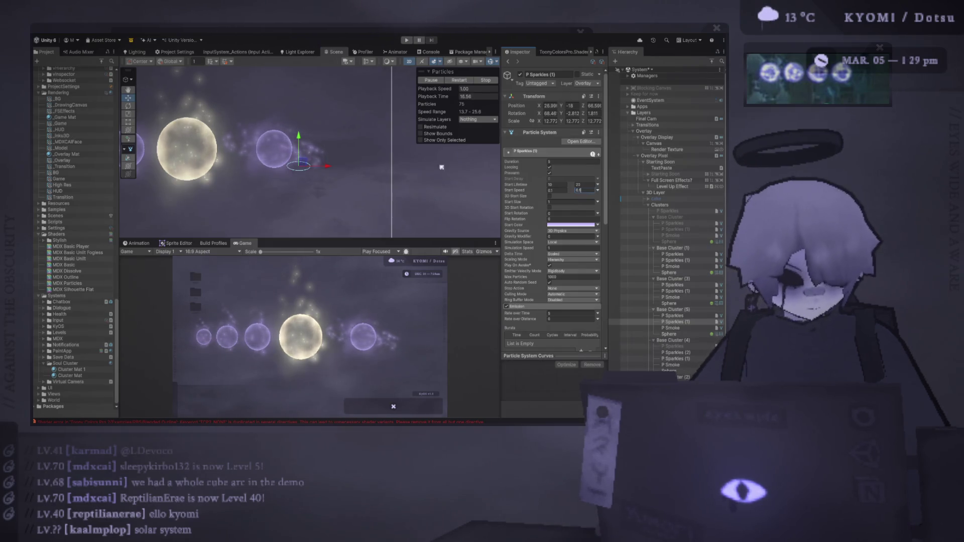
drag(270, 240, 270, 124)
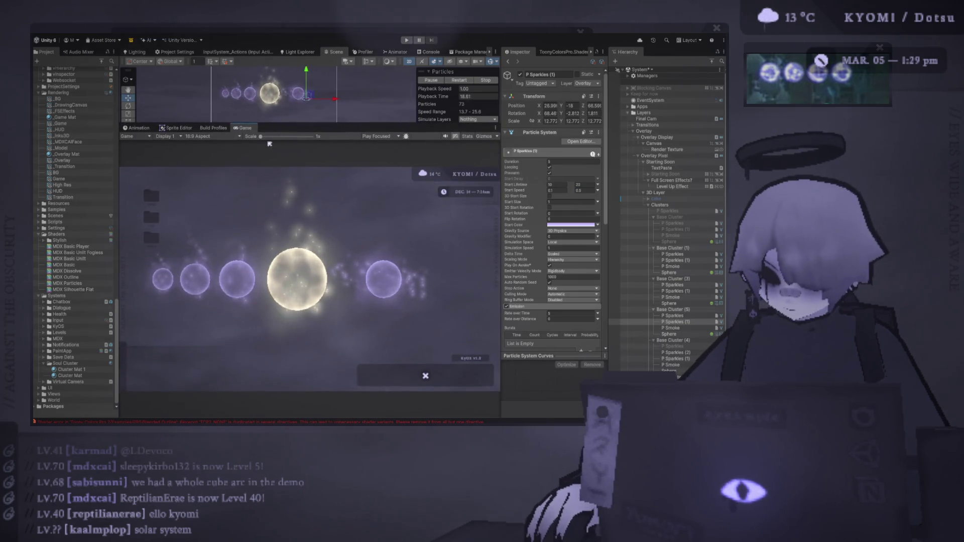
scroll(309, 278, up, 1)
click(670, 248)
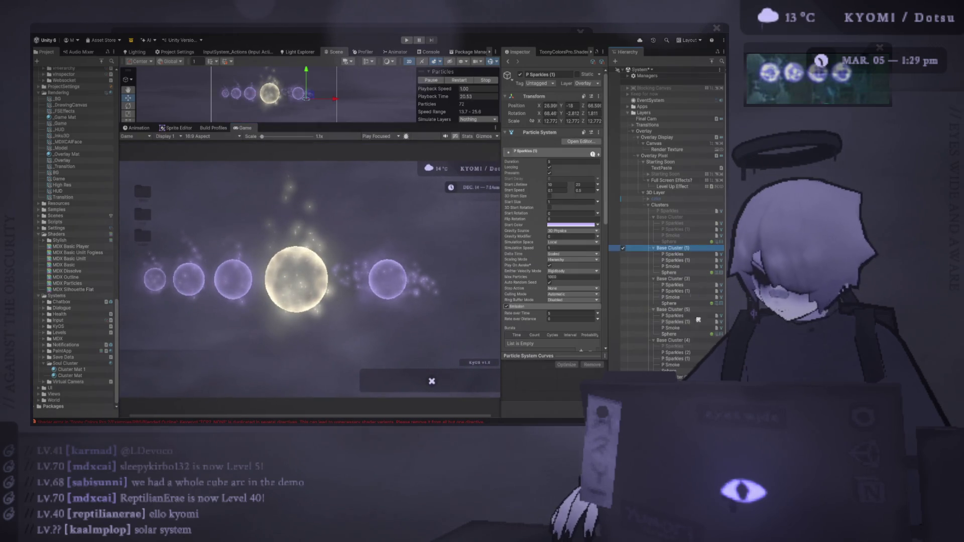
shift+click(672, 377)
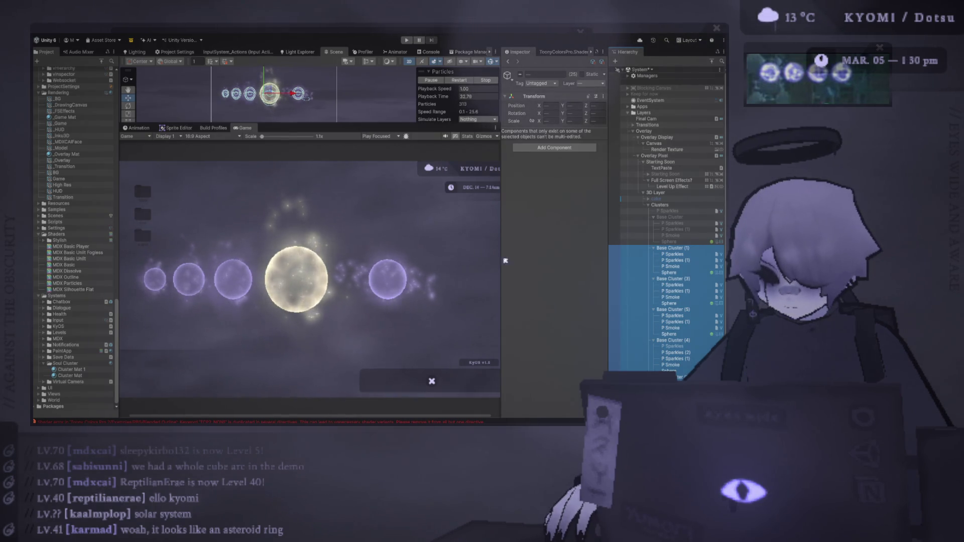
click(140, 176)
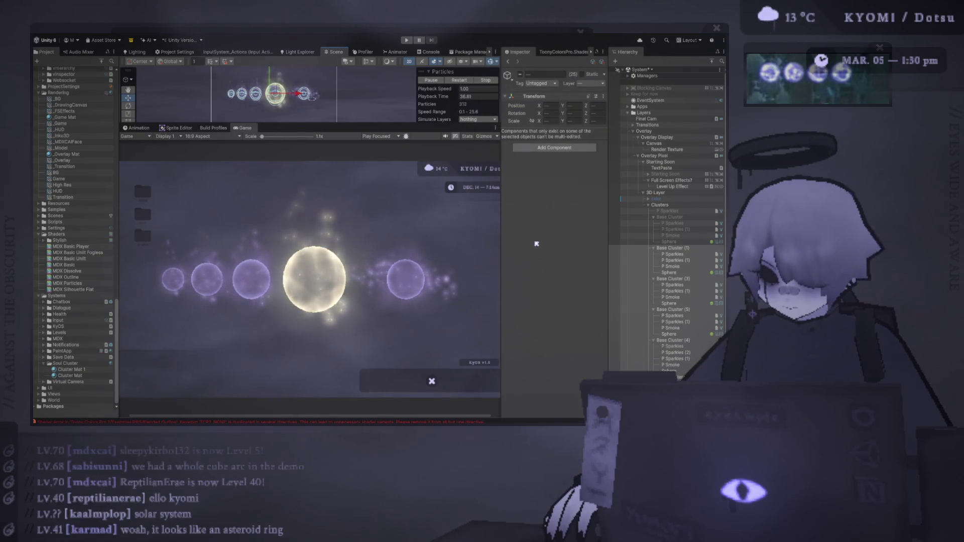
click(689, 353)
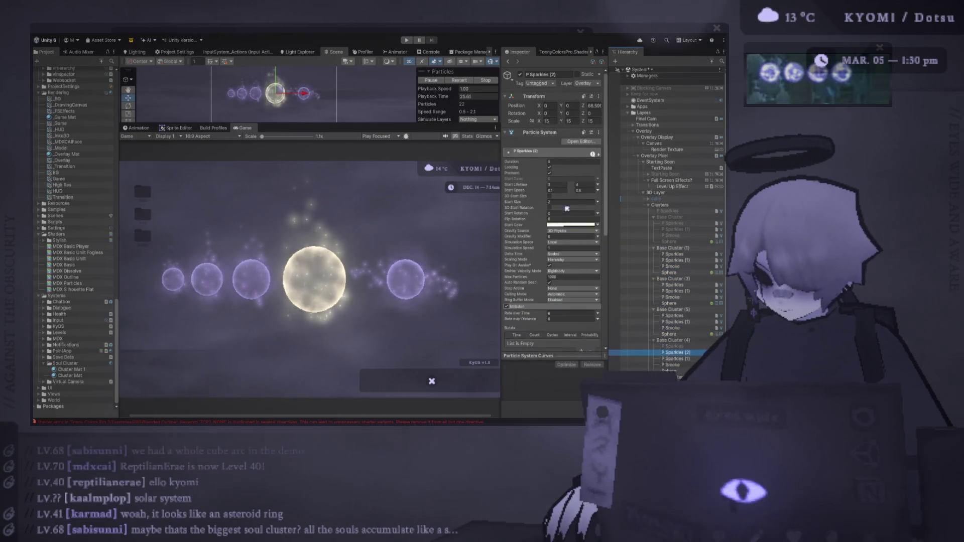
Step: Lower P Sparkles (2) maximum Start Speed from 0.3 to 0.1 and restart the particle preview
click(560, 186)
click(567, 190)
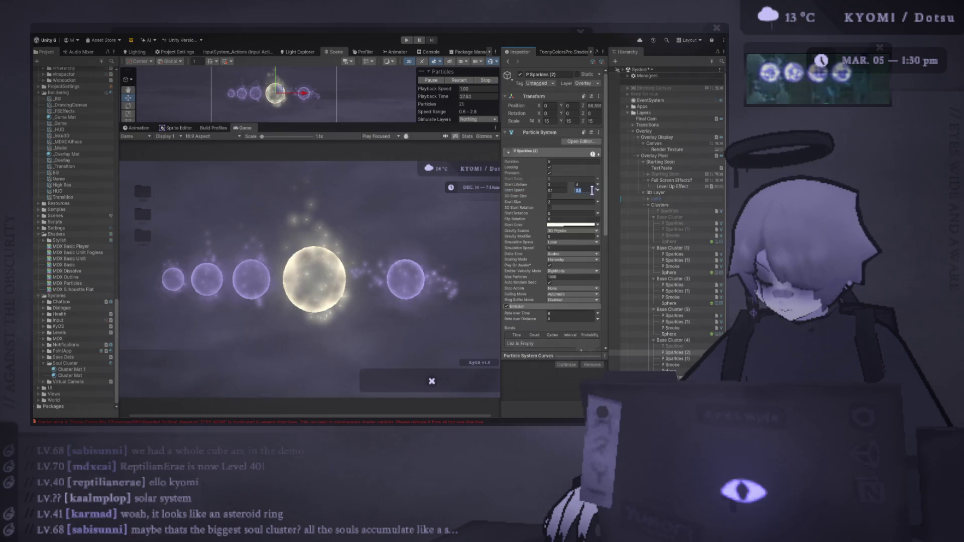
text(0.3)
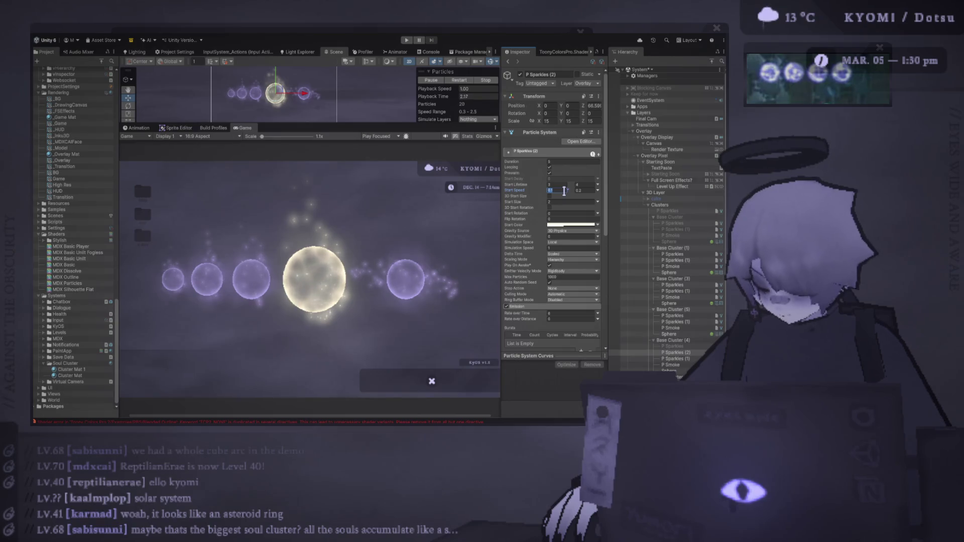
click(462, 80)
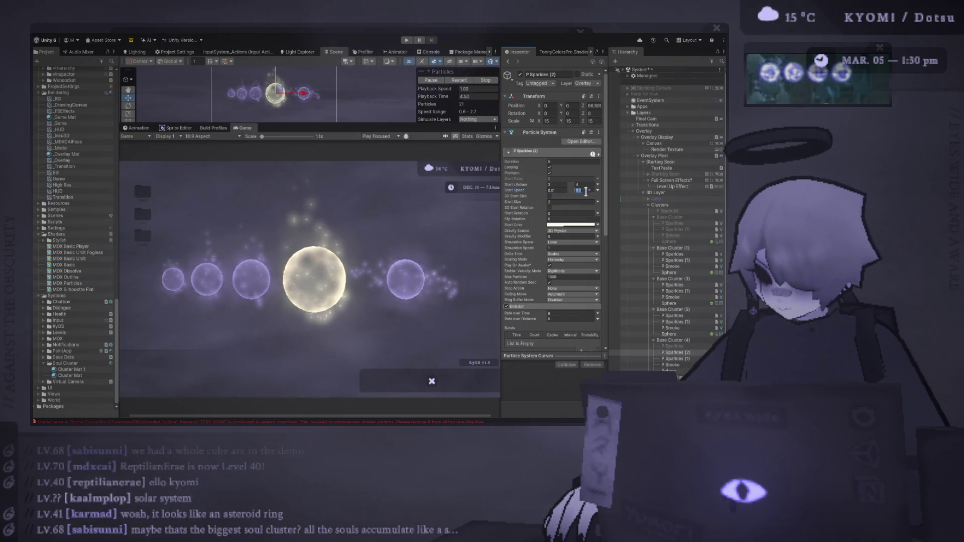
text(0.1)
click(463, 81)
click(673, 248)
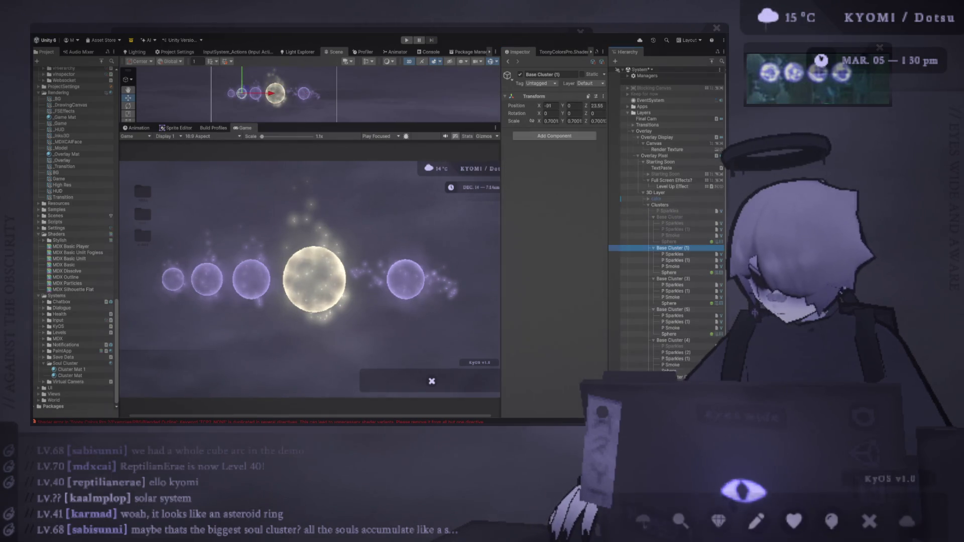
shift+click(673, 376)
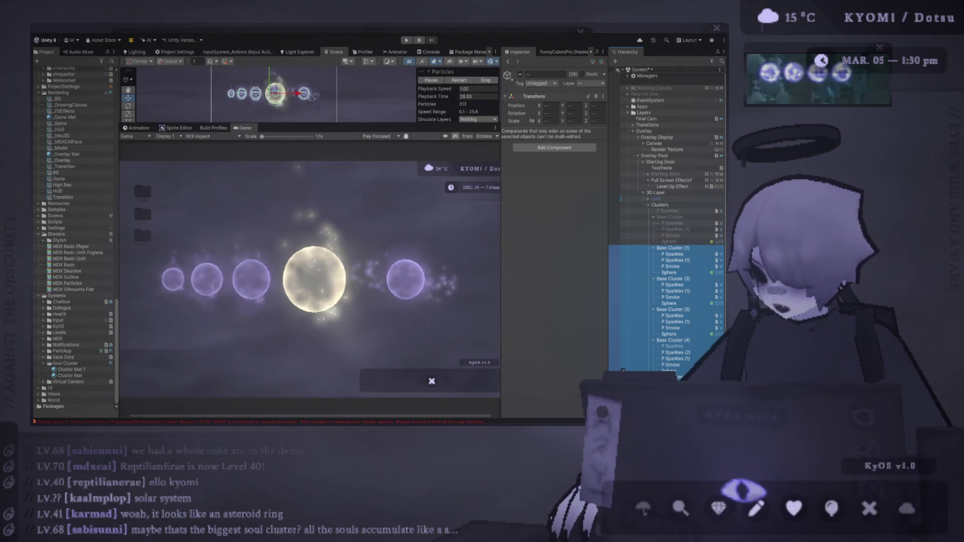
click(669, 371)
click(674, 341)
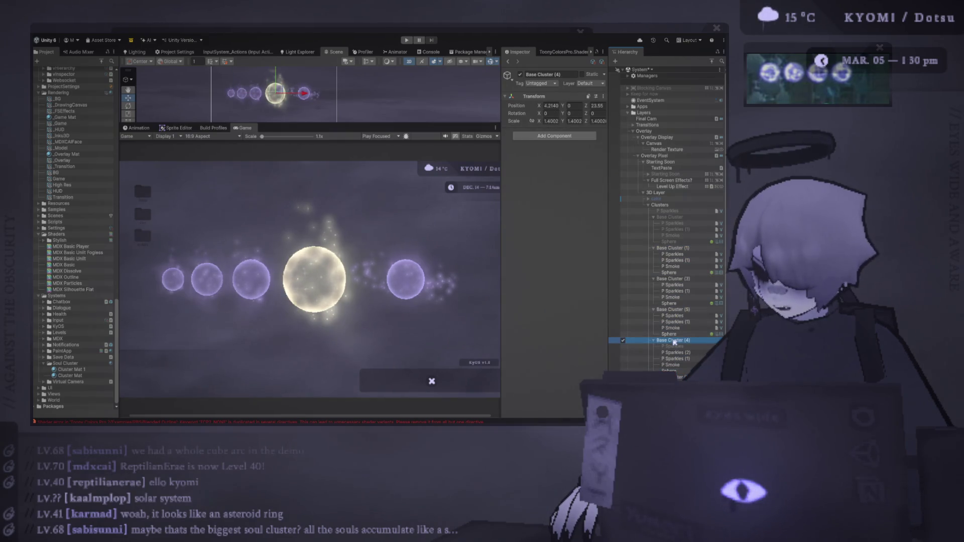
click(673, 310)
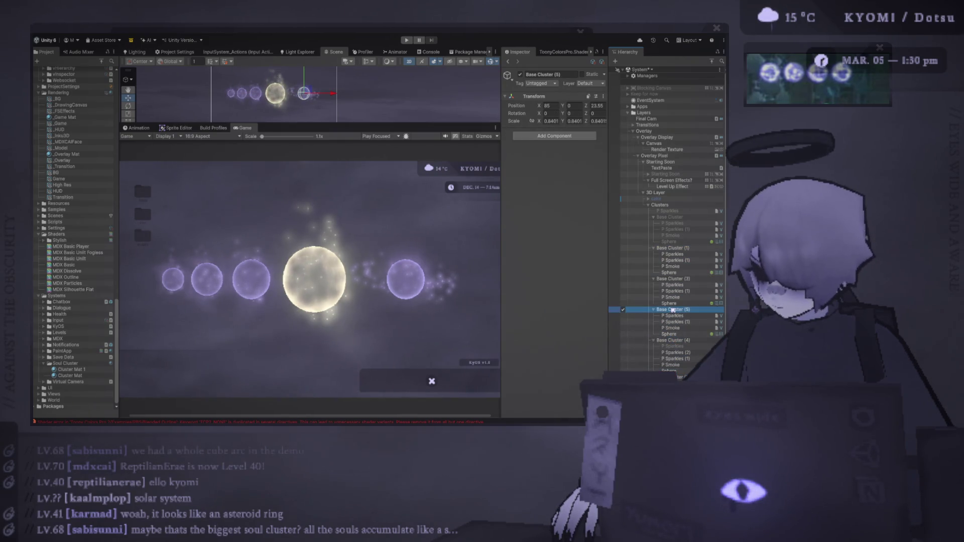
click(558, 122)
text(2)
click(600, 122)
scroll(332, 150, down, 1)
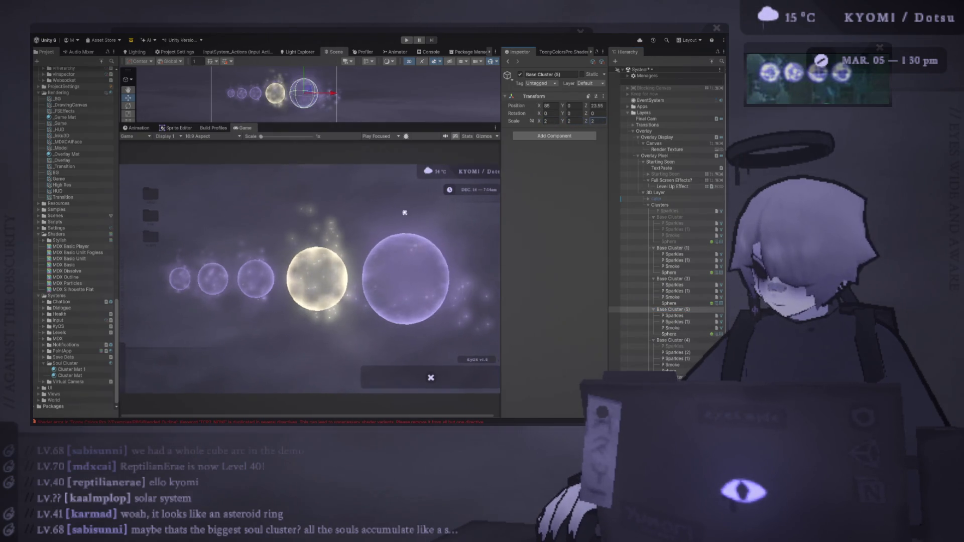
shift+click(669, 334)
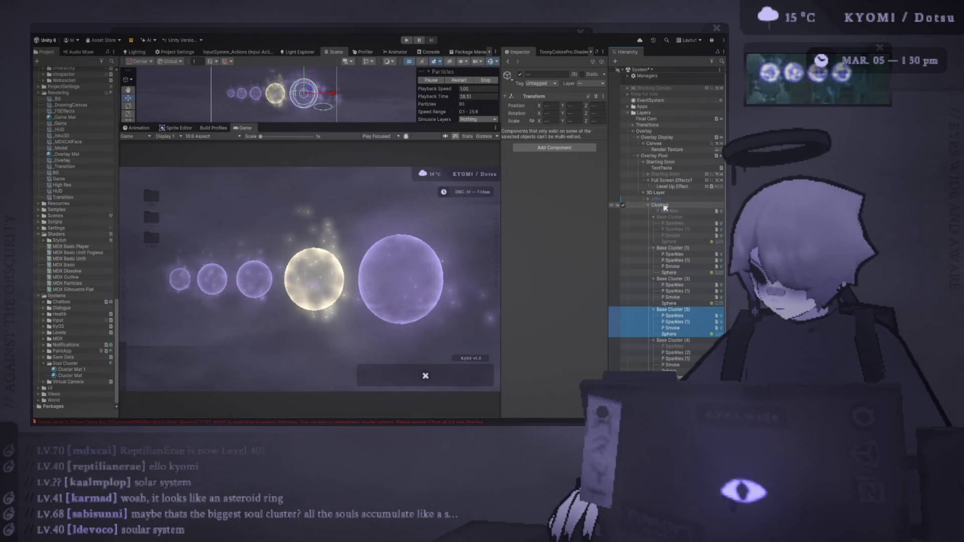
click(662, 205)
key(r)
drag(275, 93, 266, 97)
click(673, 248)
shift+click(671, 402)
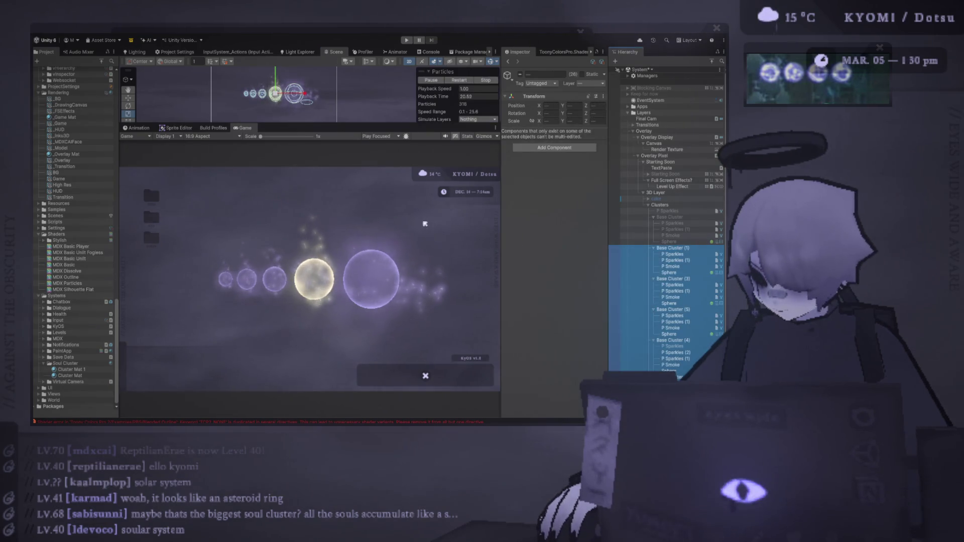
key(ctrl+z)
key(ctrl+z)
key(ctrl+z)
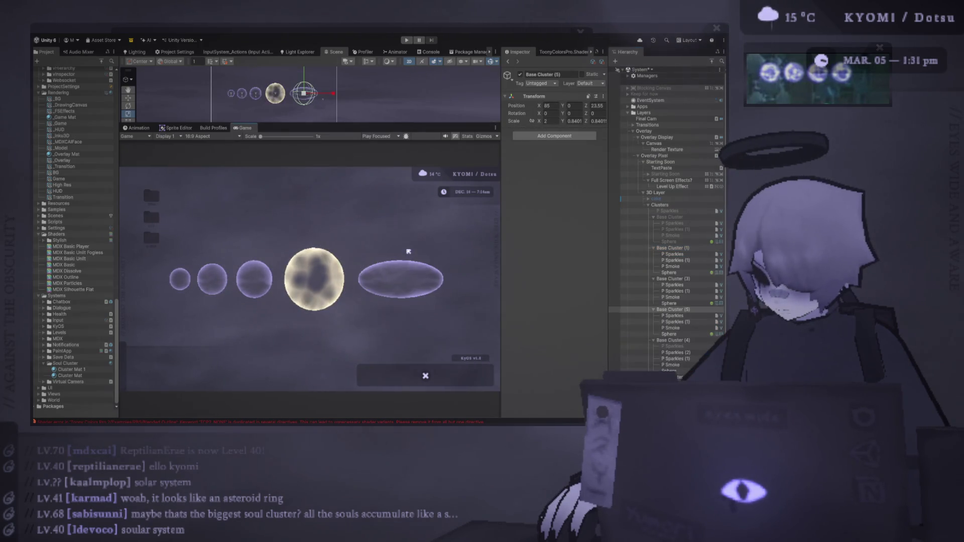
key(ctrl+z)
key(ctrl+z)
key(ctrl+z)
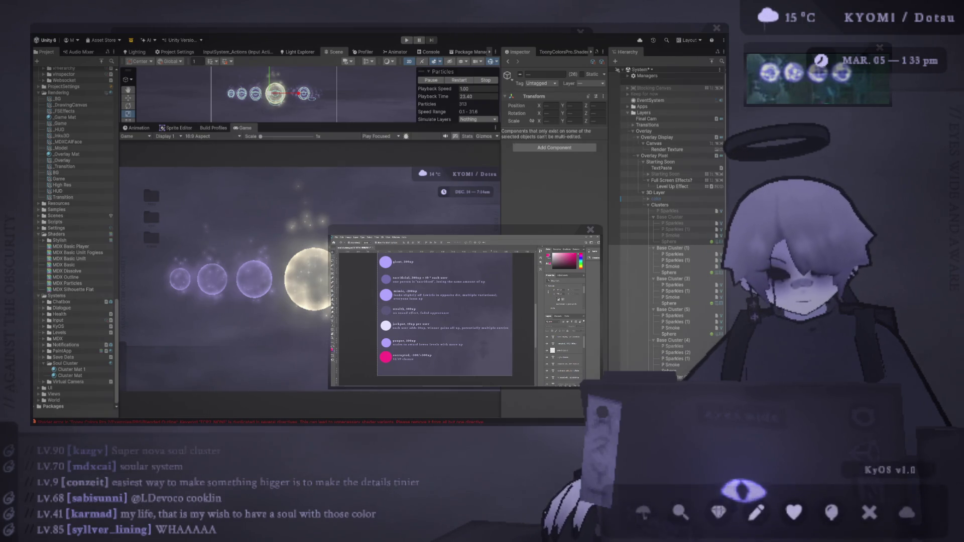
Step: Close the Photoshop colour reference window and select Base Cluster (1) through the other base clusters
click(591, 230)
click(672, 248)
shift+click(673, 401)
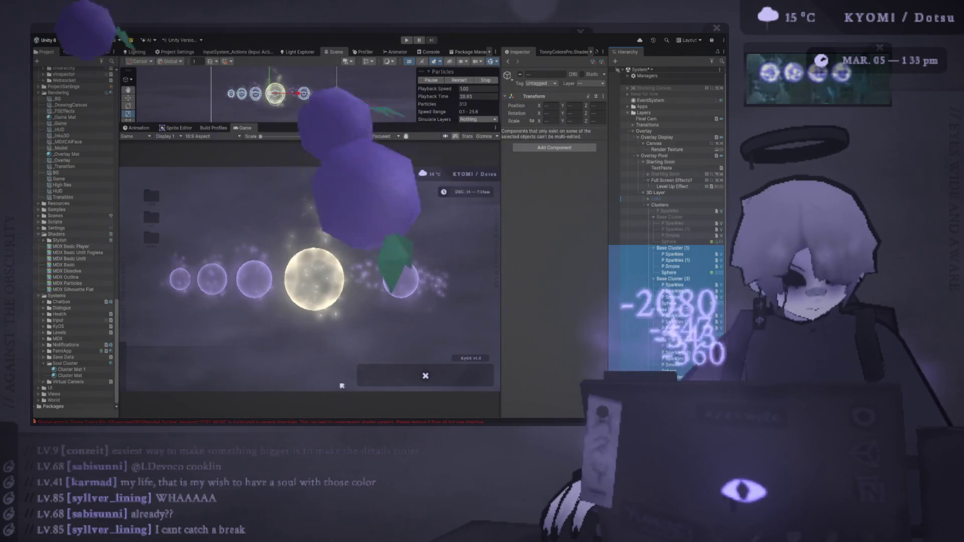
click(367, 316)
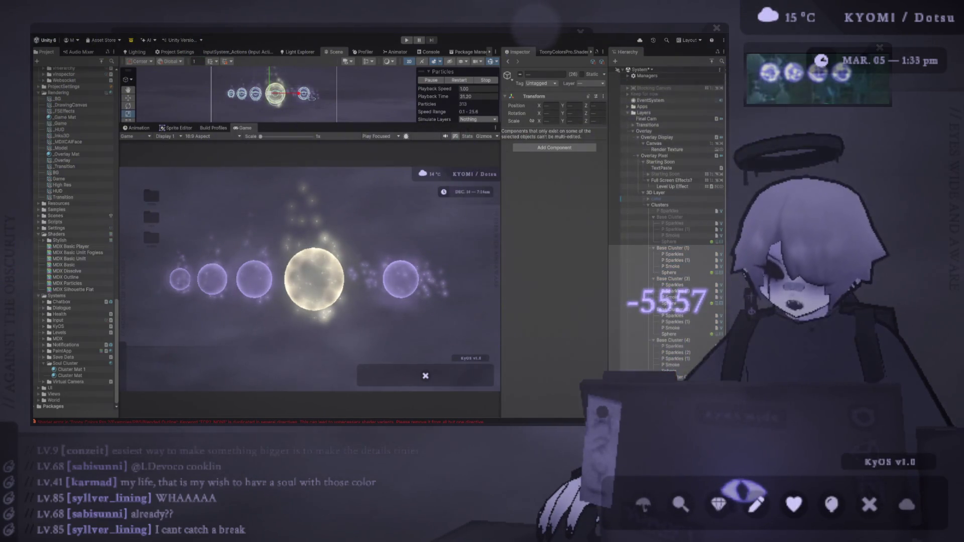
click(627, 52)
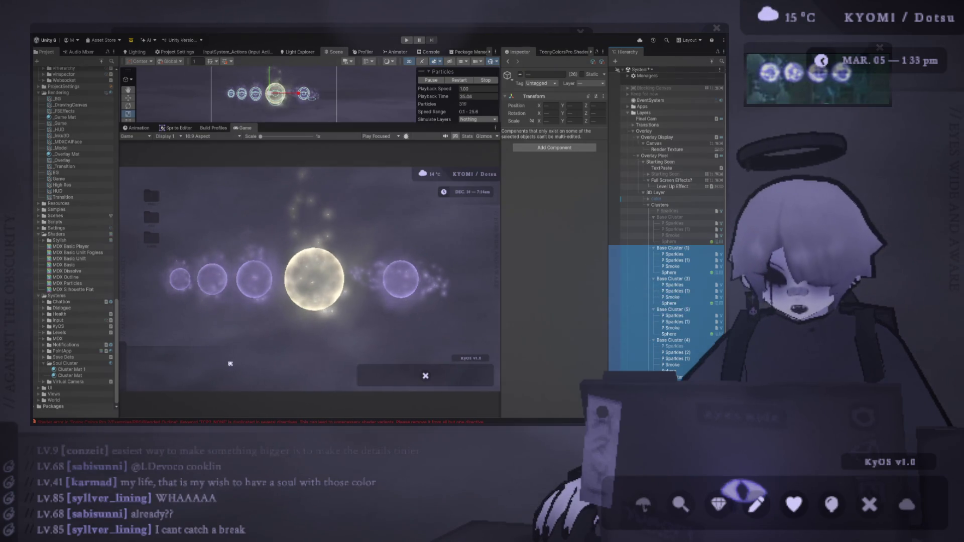
click(230, 363)
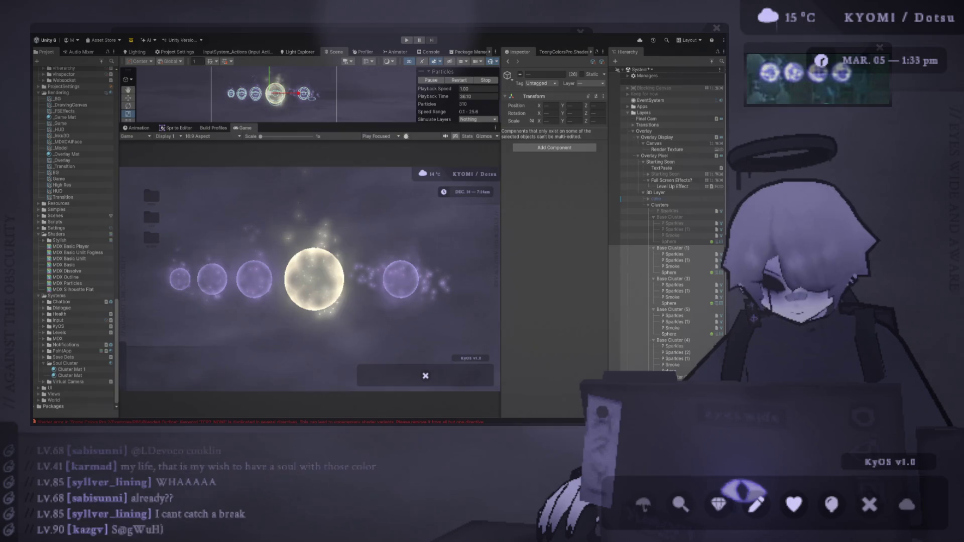
key(alt+Tab)
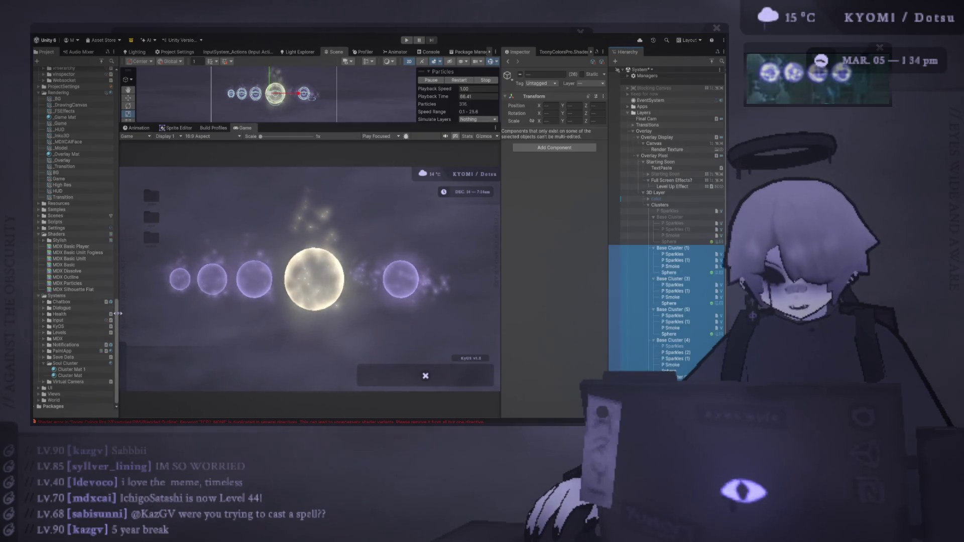
click(527, 301)
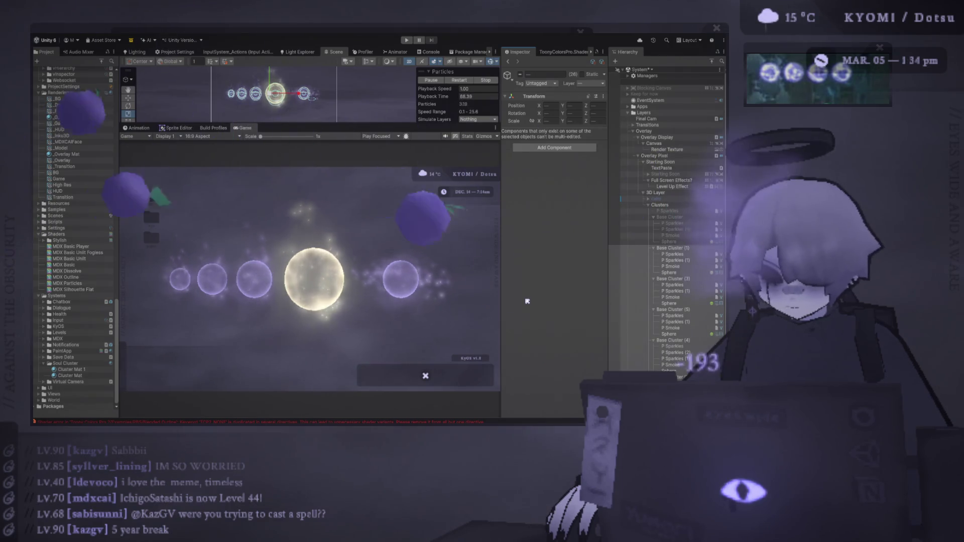